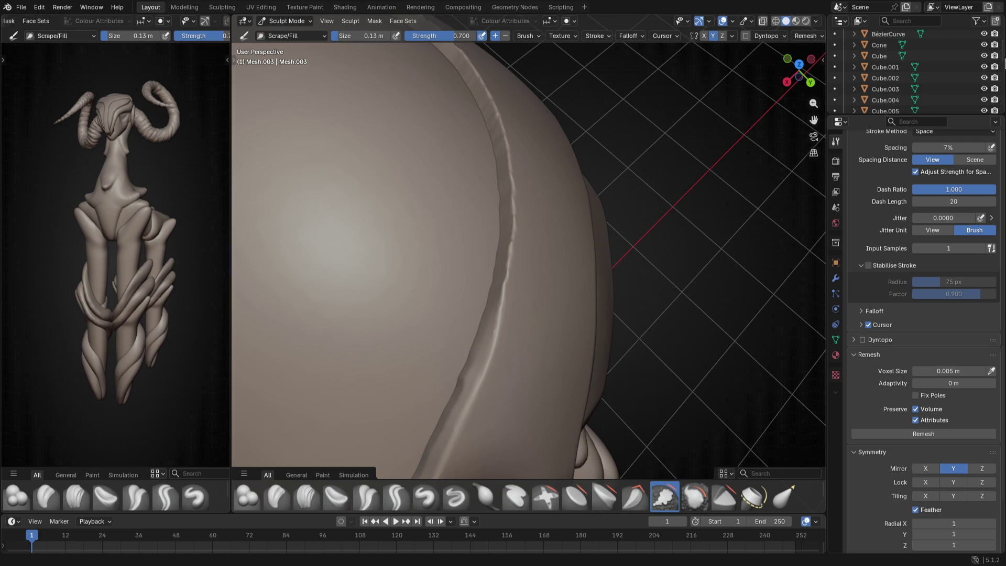
# Save the goat sculpt file after framing the head and both horns
pyautogui.scroll(-5, 465, 184)
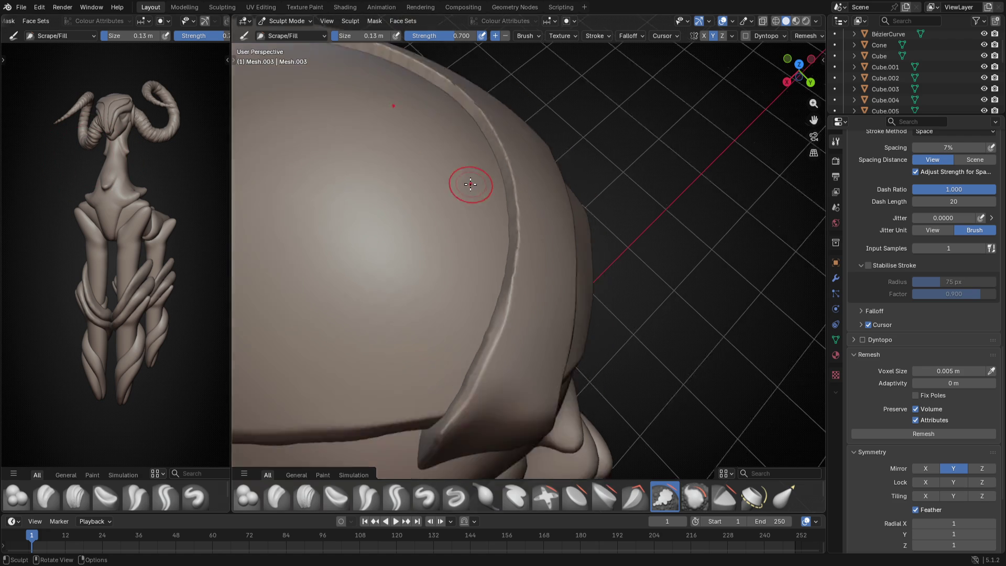
pyautogui.moveTo(471, 276)
pyautogui.mouseDown(button='middle')
pyautogui.moveTo(322, 171)
pyautogui.moveTo(632, 168)
pyautogui.moveTo(619, 238)
pyautogui.mouseUp(button='middle')
pyautogui.scroll(3, 619, 238)
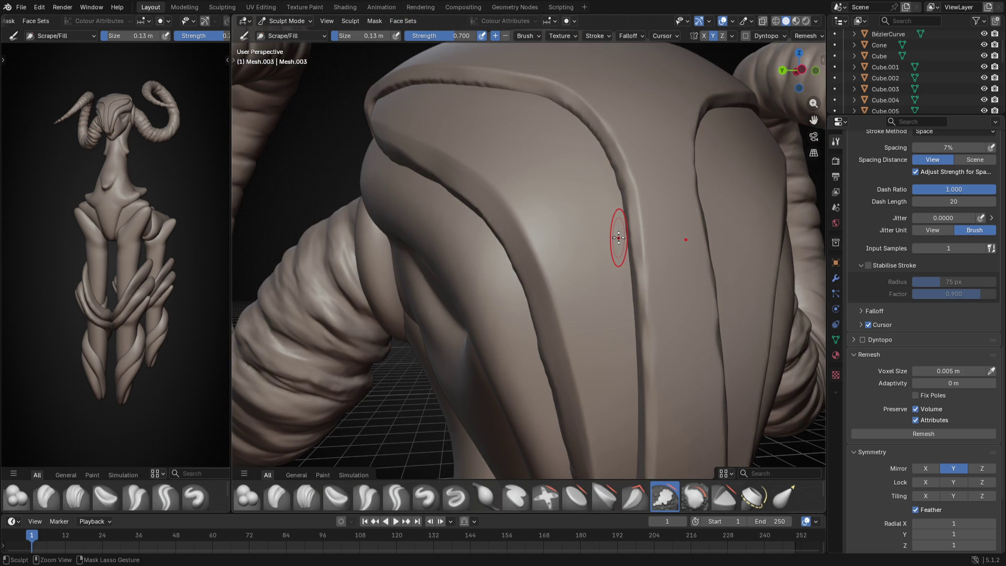
pyautogui.hotkey('ctrl', 's')
# Shrink the Scrape/Fill brush and scrape down the helmet's ridge band, undoing that stroke
pyautogui.moveTo(640, 292); pyautogui.dragTo(615, 247, button='middle')
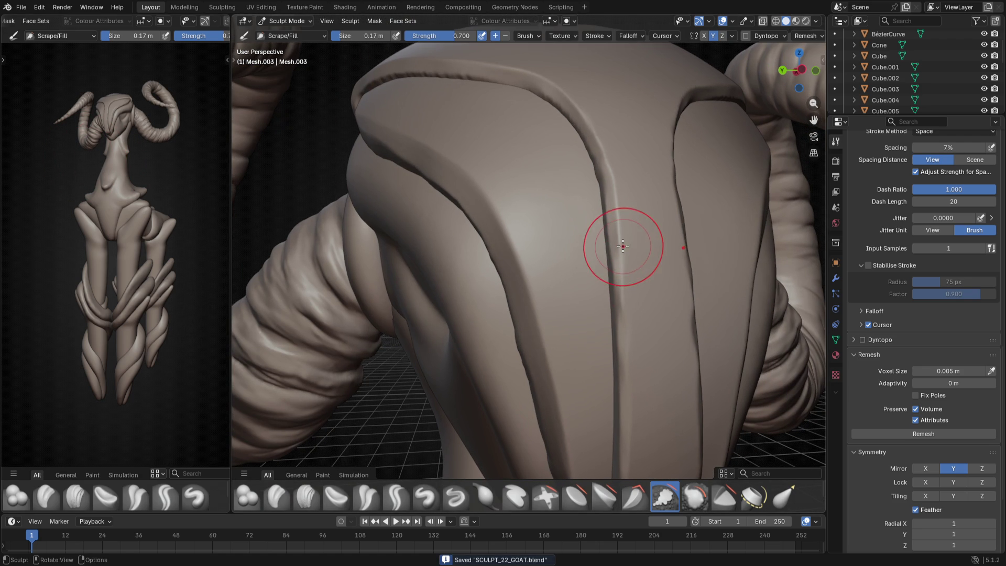
pyautogui.moveTo(640, 308)
pyautogui.mouseDown(button='middle')
pyautogui.moveTo(649, 312)
pyautogui.moveTo(636, 241)
pyautogui.moveTo(636, 411)
pyautogui.moveTo(648, 441)
pyautogui.mouseUp(button='middle')
pyautogui.press('[')
pyautogui.moveTo(646, 205)
pyautogui.mouseDown(button='middle')
pyautogui.moveTo(607, 307)
pyautogui.moveTo(580, 241)
pyautogui.mouseUp(button='middle')
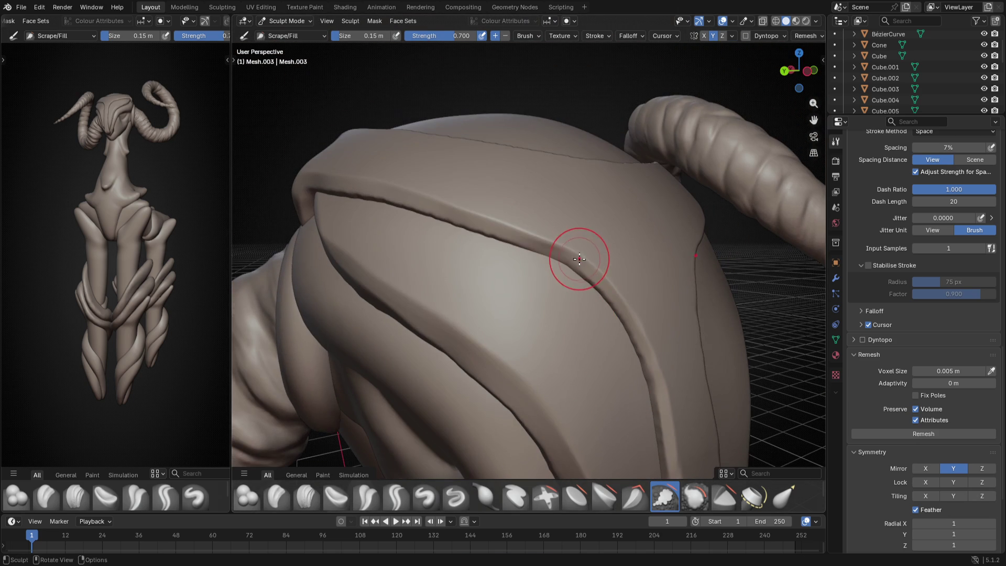
pyautogui.moveTo(579, 259)
pyautogui.mouseDown()
pyautogui.moveTo(626, 309)
pyautogui.moveTo(654, 370)
pyautogui.mouseUp()
pyautogui.hotkey('ctrl', 'z')
# Scrape the groove beside the ridge, then the top ridge band leftward across the dome
pyautogui.moveTo(588, 258); pyautogui.dragTo(338, 173)
pyautogui.moveTo(338, 173)
pyautogui.mouseDown(button='middle')
pyautogui.moveTo(467, 191)
pyautogui.moveTo(435, 355)
pyautogui.moveTo(472, 242)
pyautogui.mouseUp(button='middle')
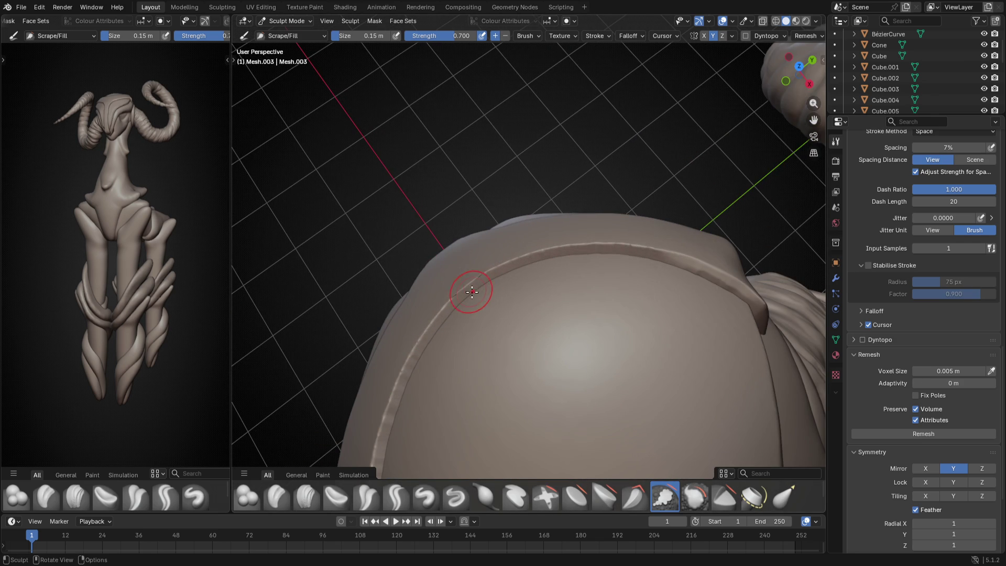
pyautogui.moveTo(461, 289)
pyautogui.mouseDown()
pyautogui.moveTo(563, 243)
pyautogui.moveTo(621, 241)
pyautogui.moveTo(696, 258)
pyautogui.moveTo(759, 302)
pyautogui.mouseUp()
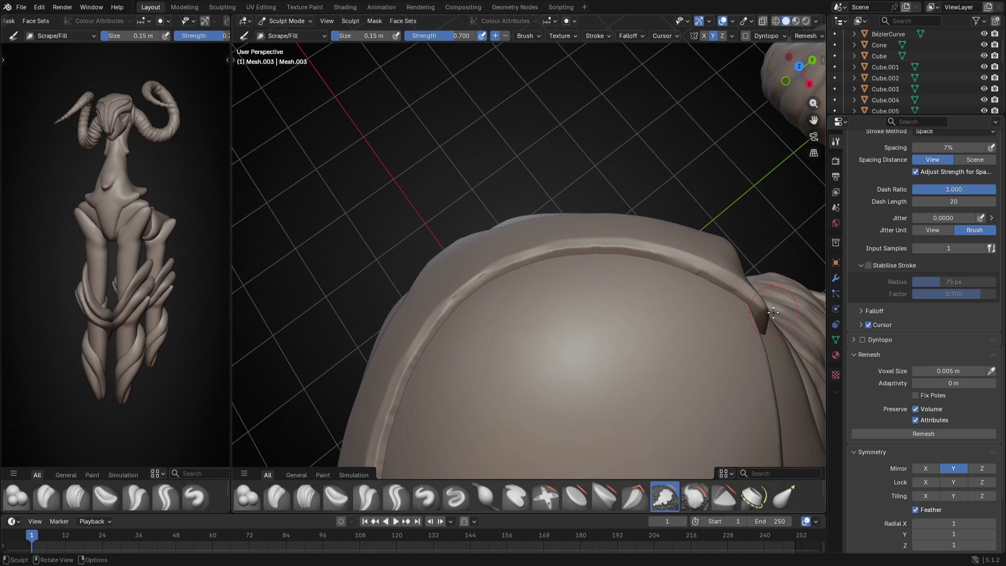
pyautogui.moveTo(629, 245)
pyautogui.mouseDown()
pyautogui.moveTo(511, 261)
pyautogui.moveTo(478, 284)
pyautogui.mouseUp()
pyautogui.moveTo(478, 284)
pyautogui.mouseDown(button='middle')
pyautogui.moveTo(529, 273)
pyautogui.moveTo(519, 378)
pyautogui.moveTo(667, 299)
pyautogui.moveTo(341, 201)
pyautogui.moveTo(378, 190)
pyautogui.moveTo(370, 124)
pyautogui.moveTo(392, 82)
pyautogui.mouseUp(button='middle')
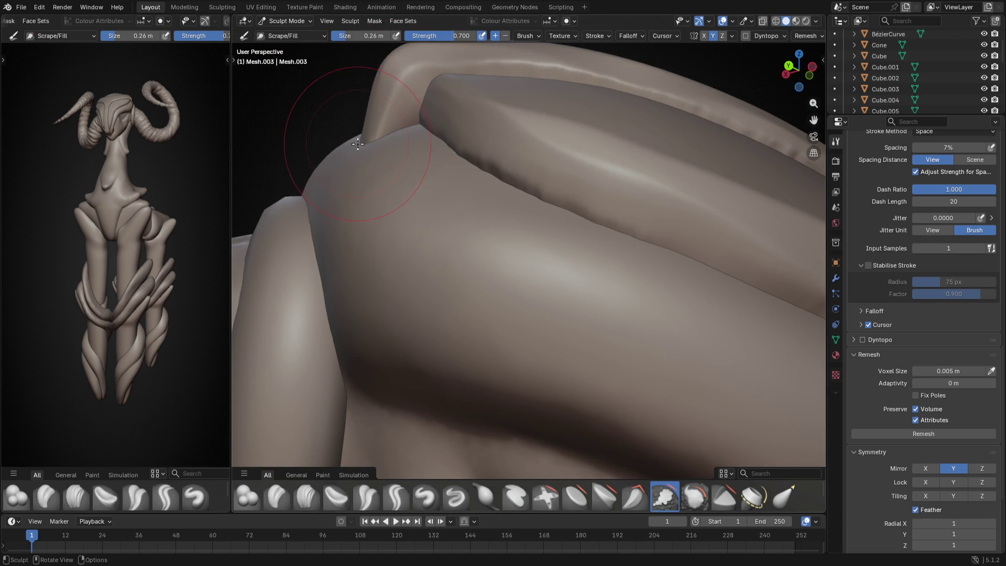
# Shrink the brush slightly and scrape the underside and lower edge of the ridge tip by the horn
pyautogui.moveTo(346, 115)
pyautogui.mouseDown(button='middle')
pyautogui.moveTo(478, 314)
pyautogui.moveTo(551, 353)
pyautogui.moveTo(667, 152)
pyautogui.mouseUp(button='middle')
pyautogui.moveTo(658, 231)
pyautogui.mouseDown(button='middle')
pyautogui.moveTo(698, 256)
pyautogui.moveTo(599, 241)
pyautogui.mouseUp(button='middle')
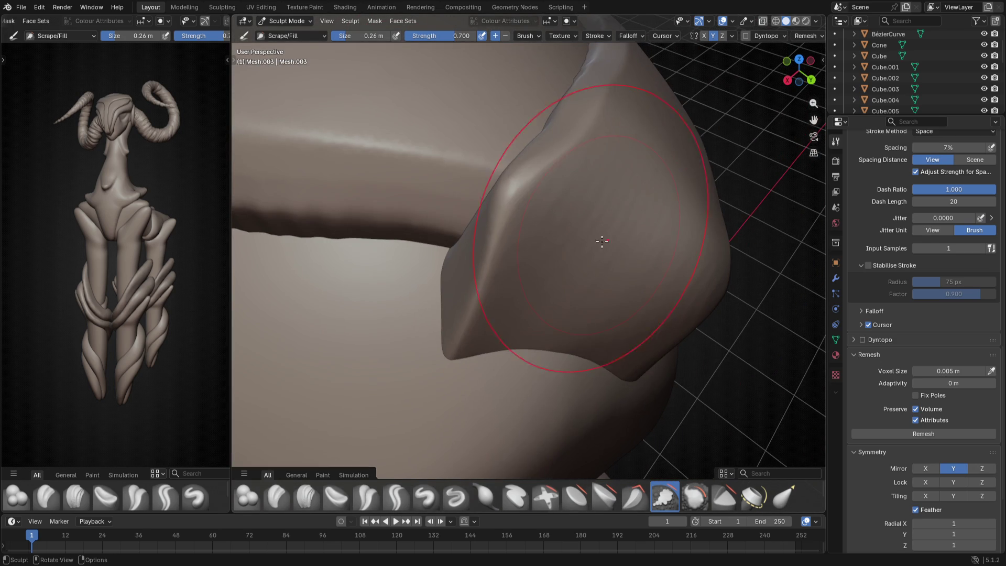
pyautogui.press('[')
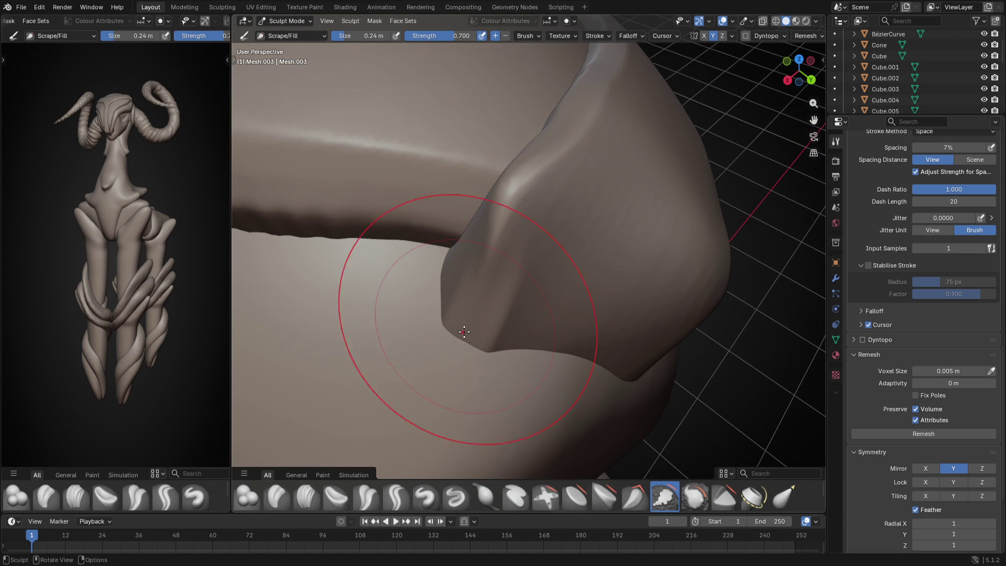
pyautogui.moveTo(465, 336)
pyautogui.mouseDown()
pyautogui.moveTo(435, 346)
pyautogui.moveTo(513, 283)
pyautogui.moveTo(598, 289)
pyautogui.mouseUp()
pyautogui.moveTo(427, 366); pyautogui.dragTo(512, 319)
pyautogui.moveTo(519, 362)
pyautogui.mouseDown()
pyautogui.moveTo(489, 367)
pyautogui.moveTo(479, 314)
pyautogui.mouseUp()
pyautogui.moveTo(582, 294)
pyautogui.mouseDown()
pyautogui.moveTo(530, 363)
pyautogui.moveTo(539, 400)
pyautogui.moveTo(632, 404)
pyautogui.moveTo(639, 357)
pyautogui.mouseUp()
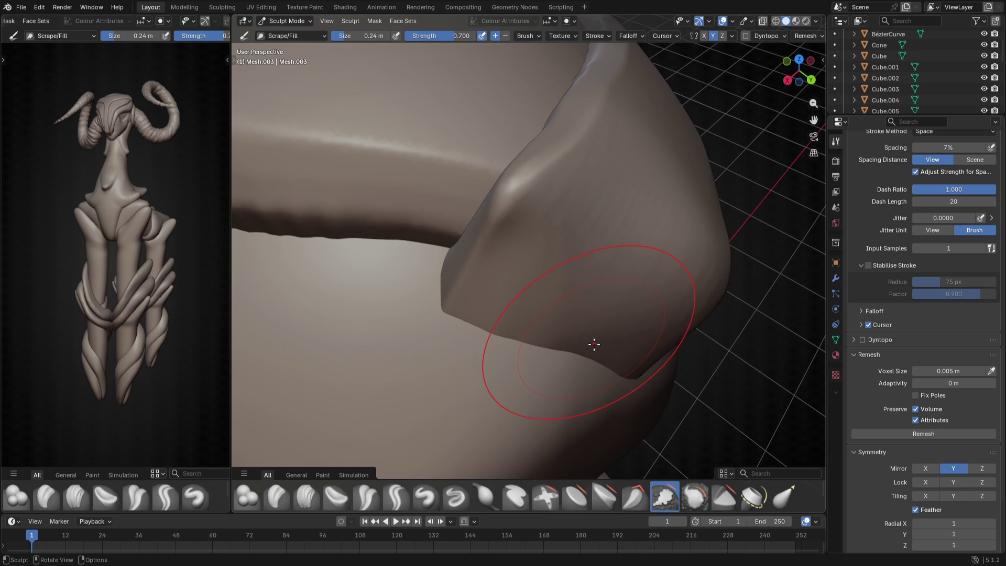
pyautogui.moveTo(587, 337)
pyautogui.mouseDown(button='middle')
pyautogui.moveTo(636, 359)
pyautogui.moveTo(539, 354)
pyautogui.moveTo(485, 337)
pyautogui.moveTo(492, 277)
pyautogui.moveTo(551, 300)
pyautogui.moveTo(447, 329)
pyautogui.mouseUp(button='middle')
# Enlarge the Scrape/Fill brush to 0.39 m and view the horned head from behind
pyautogui.press('f')
pyautogui.click(482, 398)
pyautogui.moveTo(482, 398); pyautogui.dragTo(549, 366, button='middle')
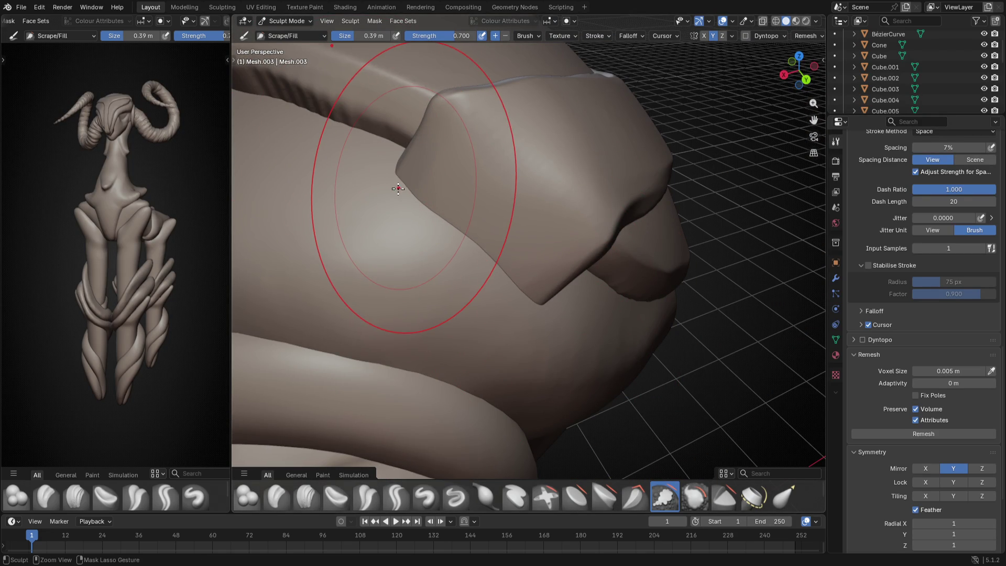
pyautogui.scroll(5, 577, 283)
pyautogui.moveTo(573, 292); pyautogui.dragTo(607, 276, button='middle')
# Switch to the side view, leave Sculpt Mode for Object Mode, and bring up the Add menu
pyautogui.press('ctrl+KP_3')
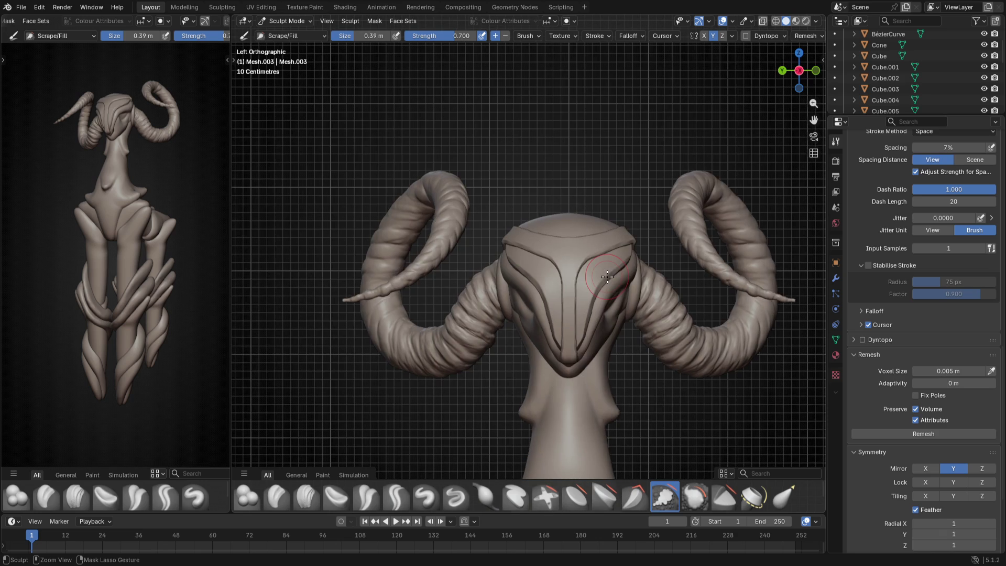
pyautogui.scroll(-3, 651, 382)
pyautogui.scroll(2, 646, 198)
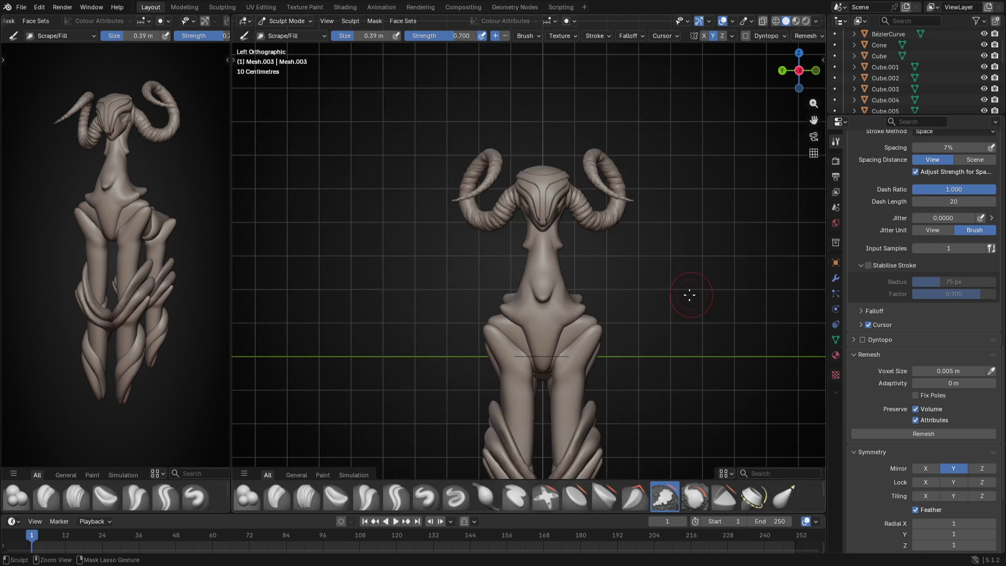
pyautogui.hotkey('ctrl', 'Tab')
pyautogui.hotkey('shift', 'a')
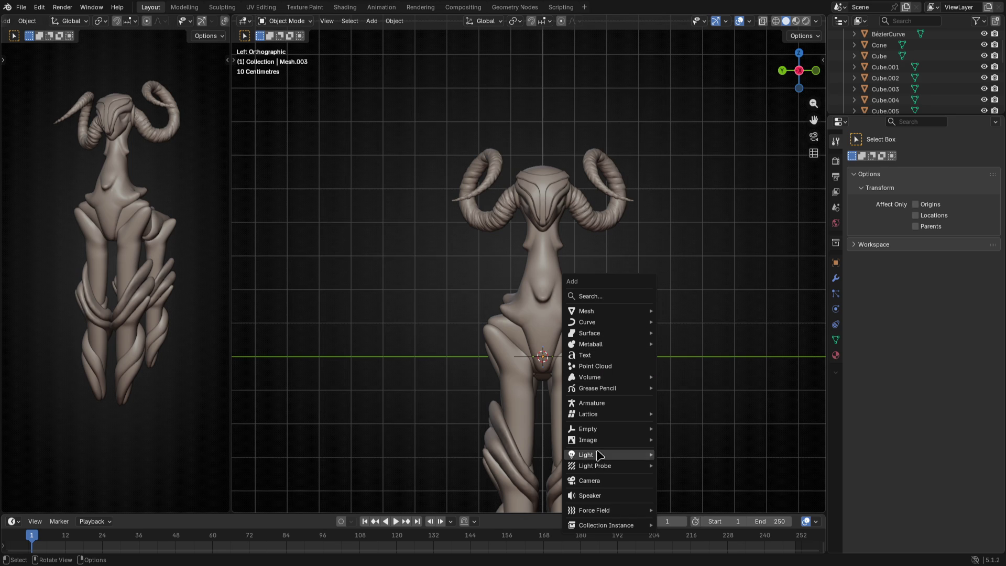
# Add a torus with a wider ring radius and more tube segments
pyautogui.moveTo(613, 336)
pyautogui.moveTo(619, 316)
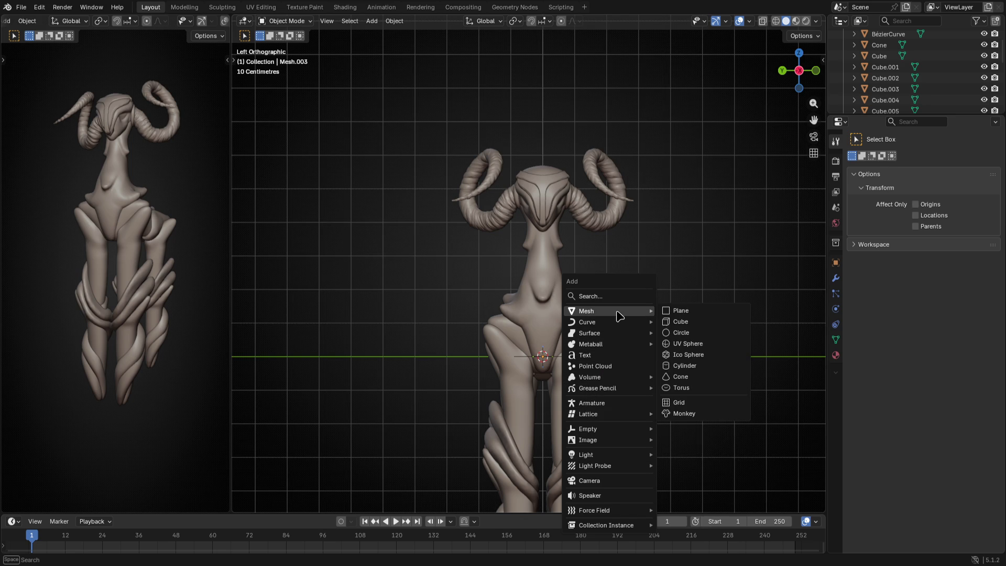
pyautogui.click(717, 387)
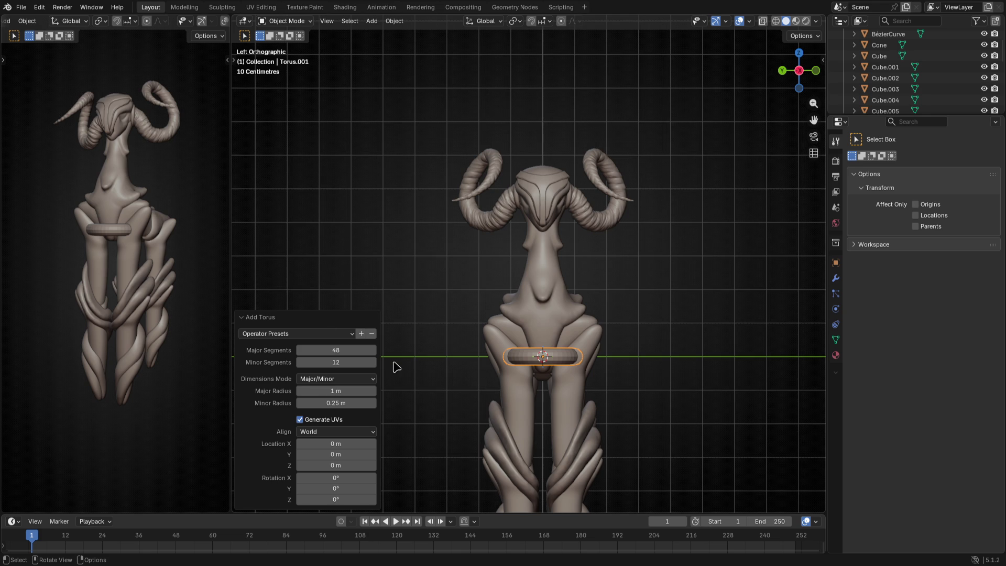
pyautogui.moveTo(336, 391); pyautogui.dragTo(386, 391)
pyautogui.moveTo(329, 358); pyautogui.dragTo(348, 350)
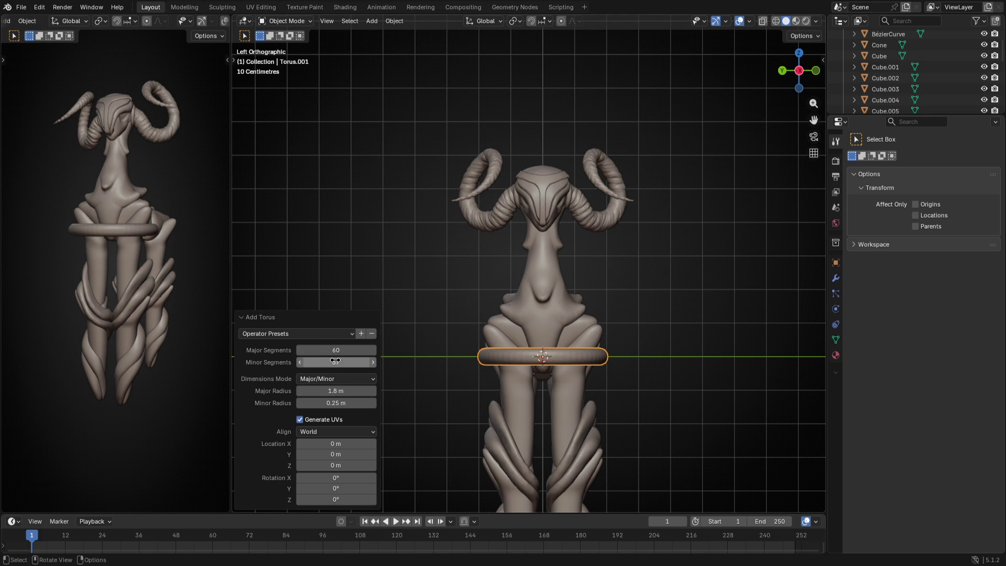
# Give the torus smooth shading and scale it larger in Edit Mode
pyautogui.click(508, 357)
pyautogui.rightClick(508, 356)
pyautogui.click(510, 351)
pyautogui.moveTo(511, 357); pyautogui.dragTo(554, 408, button='middle')
pyautogui.press('Tab')
pyautogui.press('s')
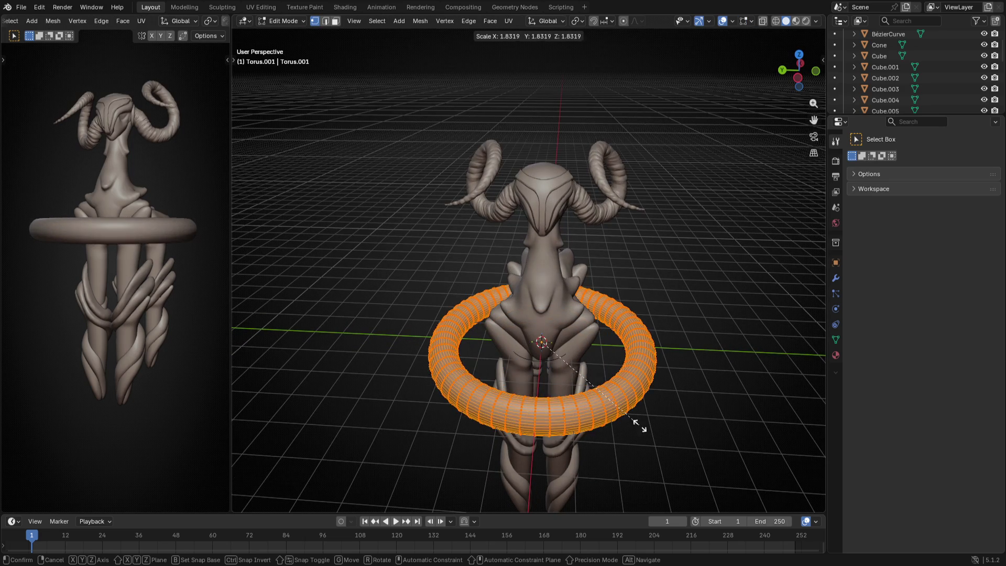
pyautogui.click(644, 431)
pyautogui.press('Tab')
# Halve the torus, raise it above the horns as a halo, then delete it
pyautogui.press('KP_1')
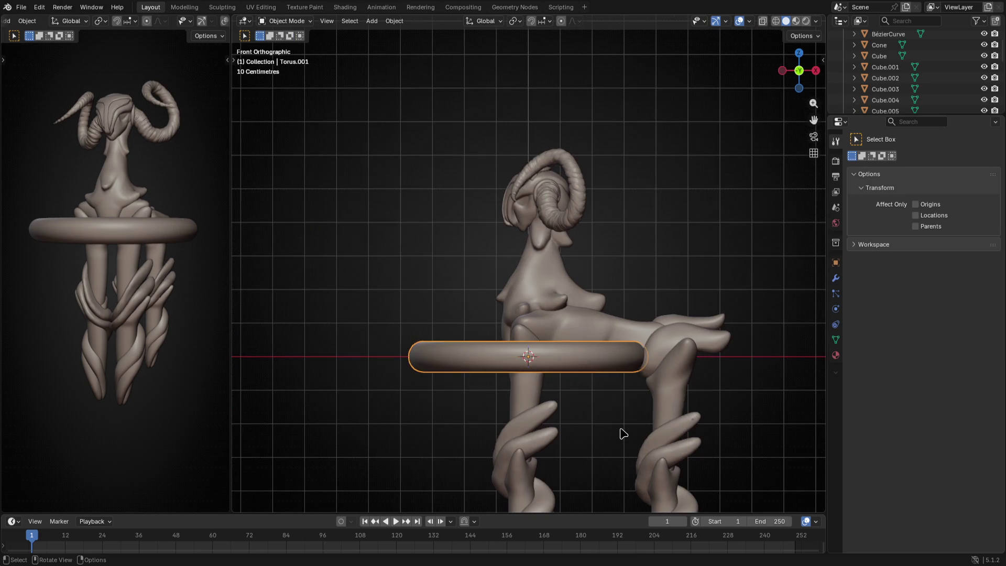
pyautogui.press('Tab')
pyautogui.press('s')
pyautogui.click(607, 395)
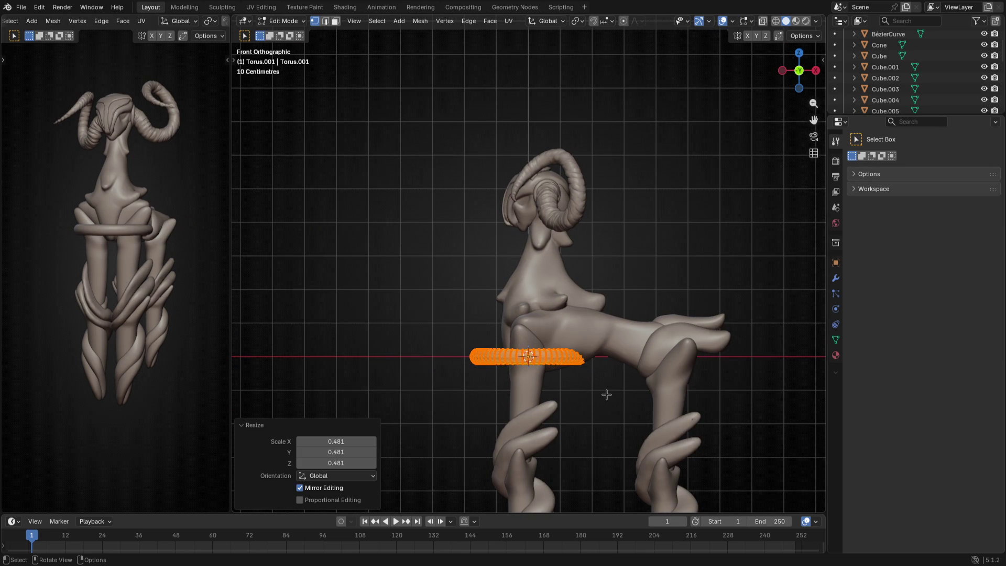
pyautogui.press('KP_3')
pyautogui.press('g')
pyautogui.press('z')
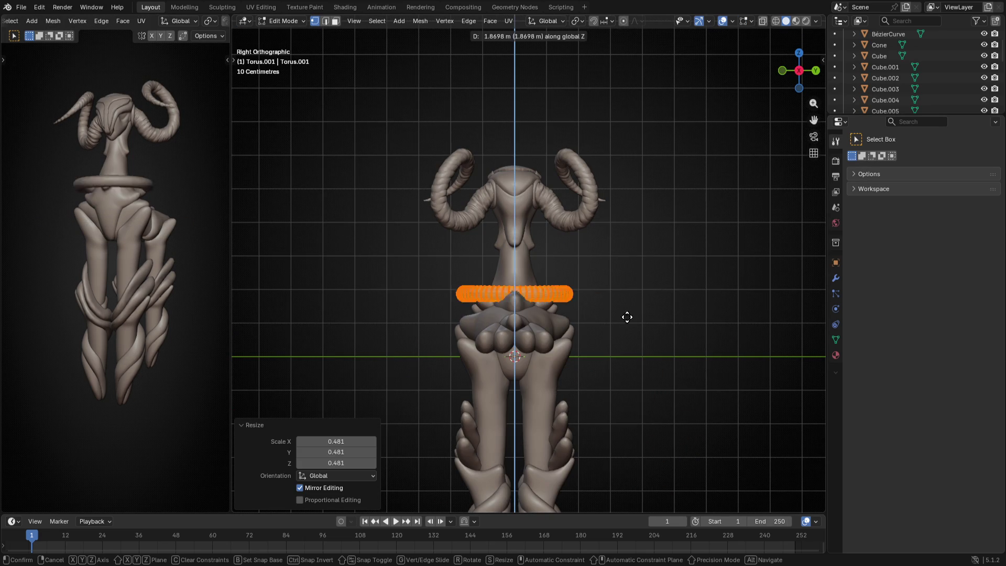
pyautogui.click(666, 175)
pyautogui.press('Tab')
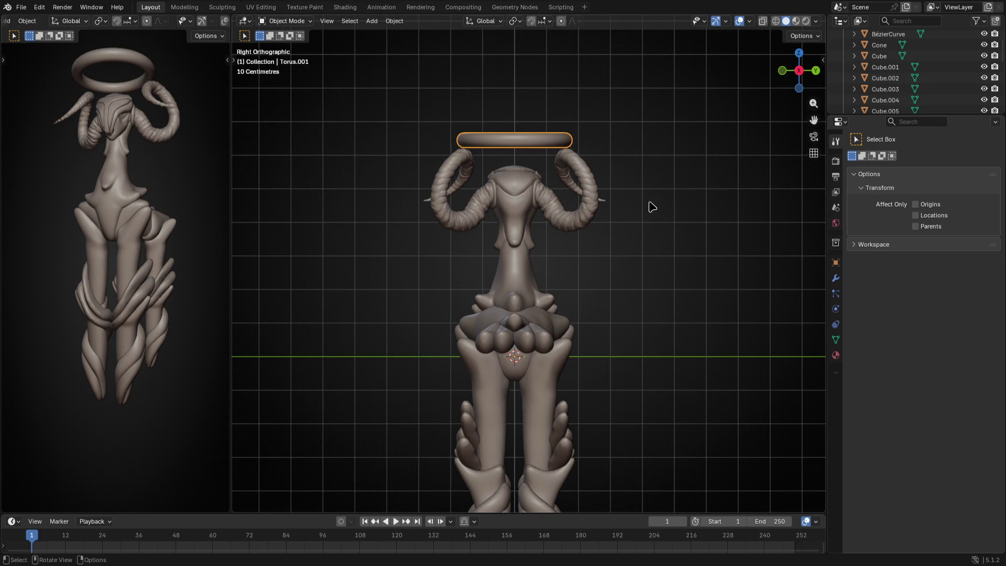
pyautogui.press('Delete')
pyautogui.hotkey('shift', 'a')
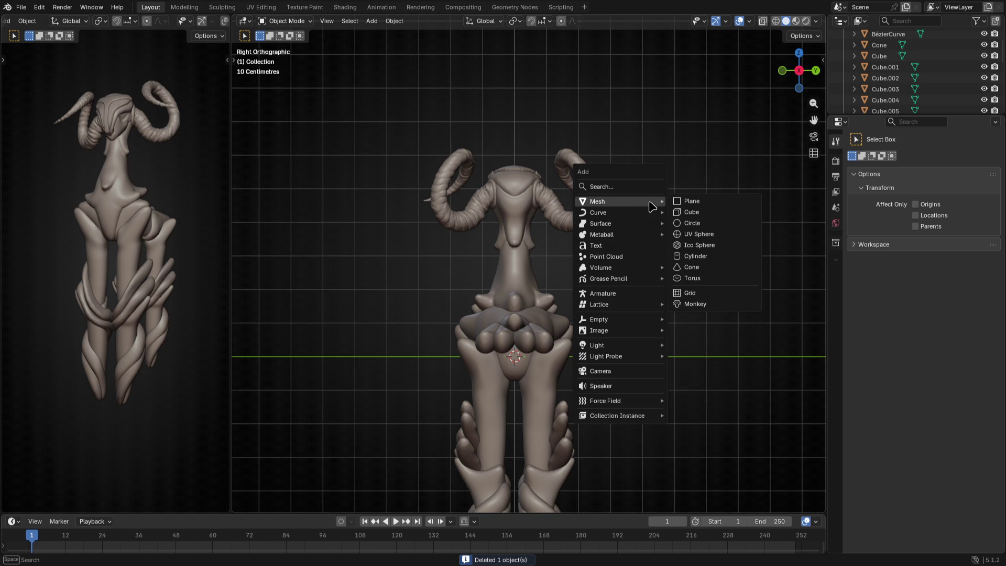
# Add a Bézier circle curve for the halo and raise it vertically
pyautogui.moveTo(643, 213)
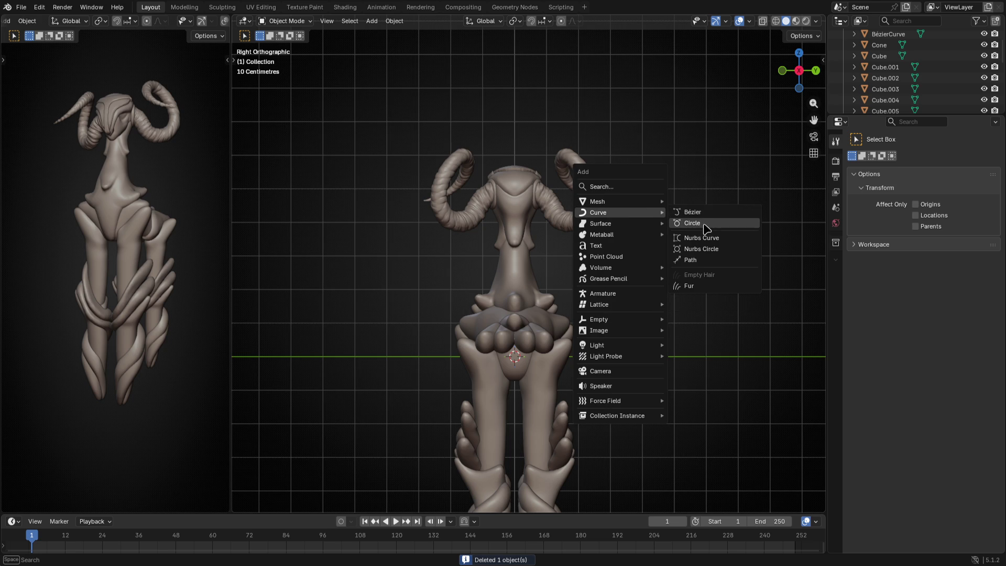
pyautogui.click(703, 224)
pyautogui.scroll(-1, 322, 278)
pyautogui.scroll(-5, 573, 299)
pyautogui.press('Tab')
pyautogui.press('g')
pyautogui.press('z')
pyautogui.click(600, 261)
pyautogui.press('Tab')
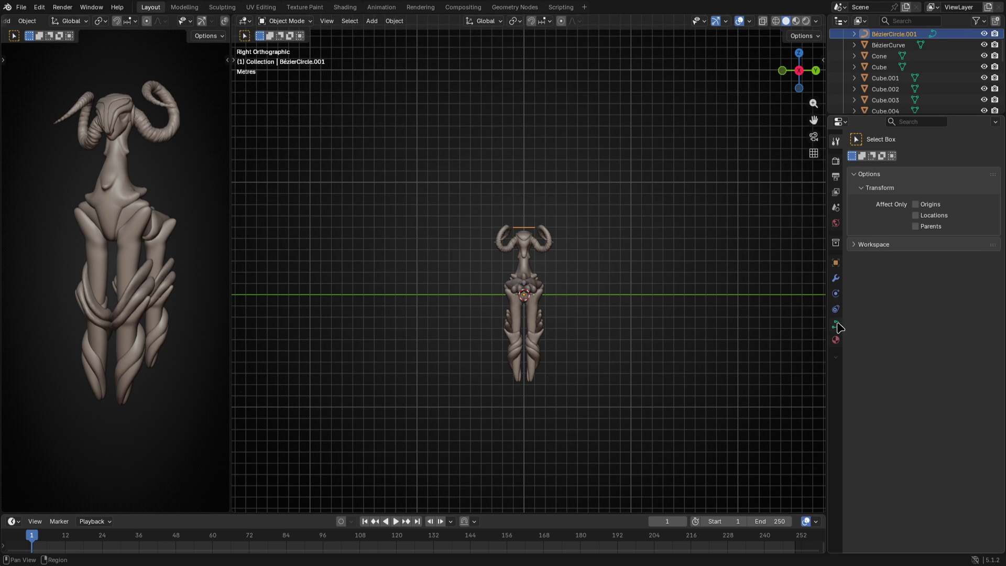
# Give the circle curve a 0.06 m bevel depth and frame the halo
pyautogui.click(836, 324)
pyautogui.moveTo(947, 476); pyautogui.dragTo(965, 476)
pyautogui.scroll(4, 631, 186)
pyautogui.moveTo(496, 189)
pyautogui.keyDown('shift'); pyautogui.mouseDown(button='middle')
pyautogui.moveTo(549, 387)
pyautogui.moveTo(627, 475)
pyautogui.mouseUp(button='middle'); pyautogui.keyUp('shift')
pyautogui.press('KP_Decimal')
# Widen the halo, lower it around the horns, then shrink it somewhat
pyautogui.press('Tab')
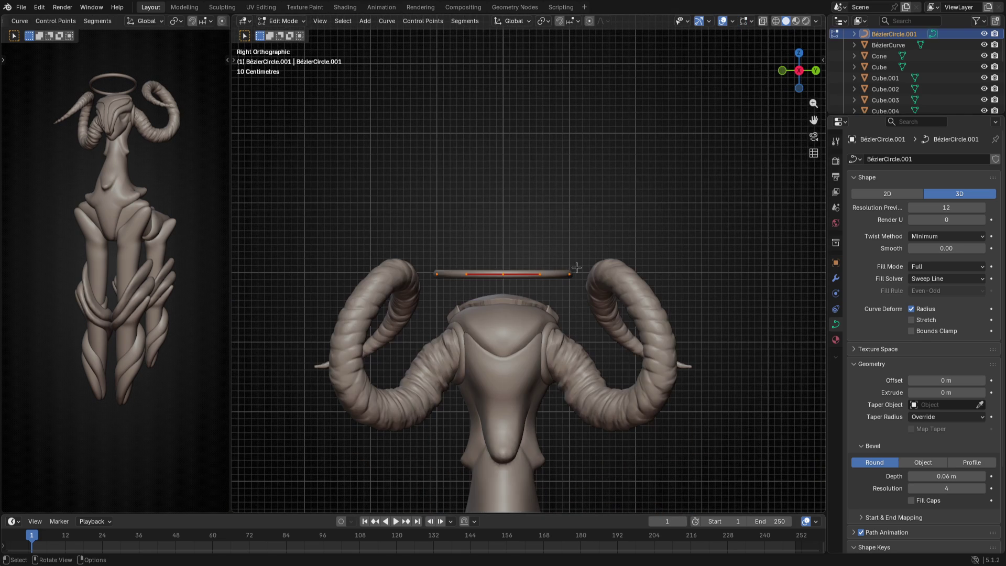
pyautogui.press('s')
pyautogui.click(226, 325)
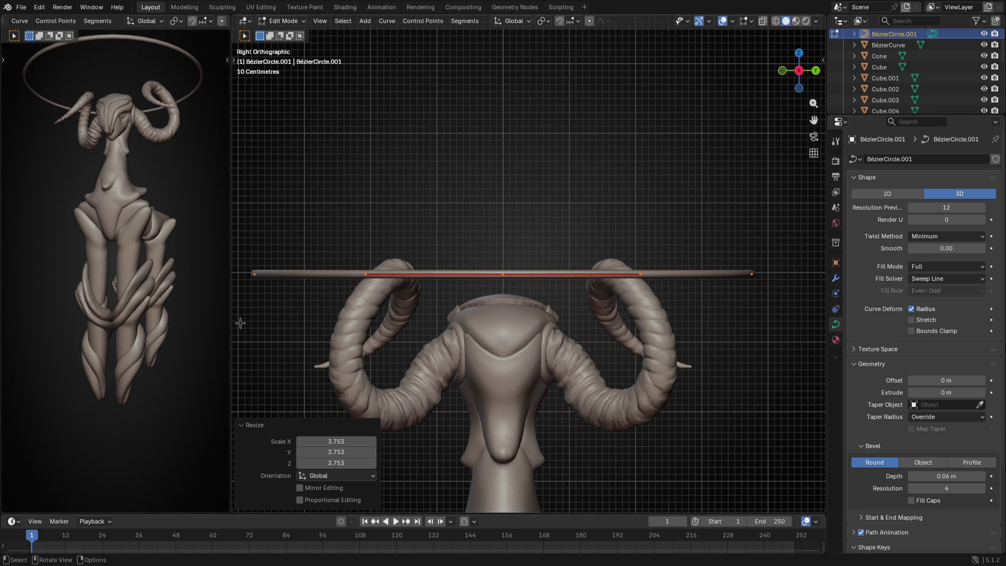
pyautogui.press('g')
pyautogui.press('z')
pyautogui.click(18, 342)
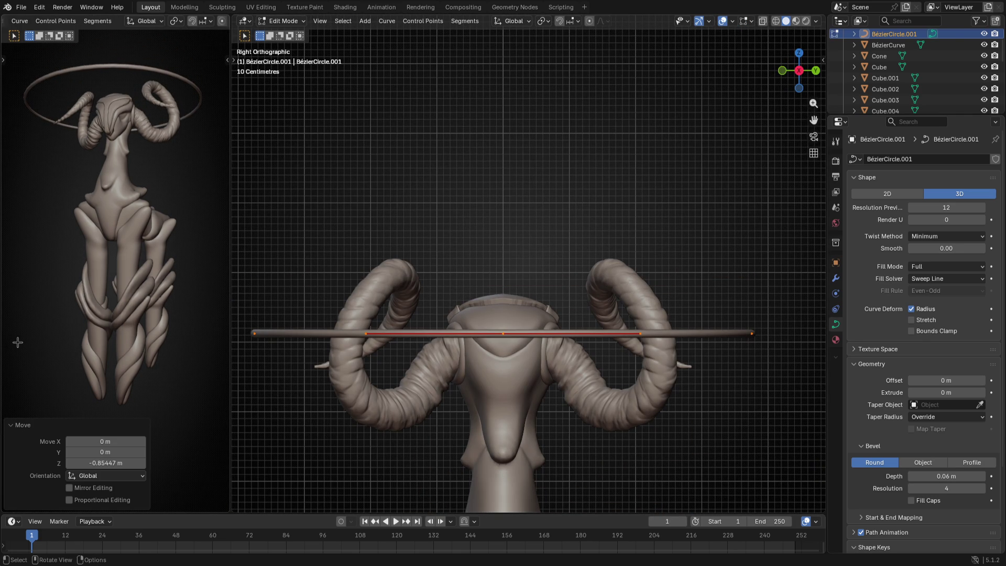
pyautogui.press('s')
pyautogui.click(593, 317)
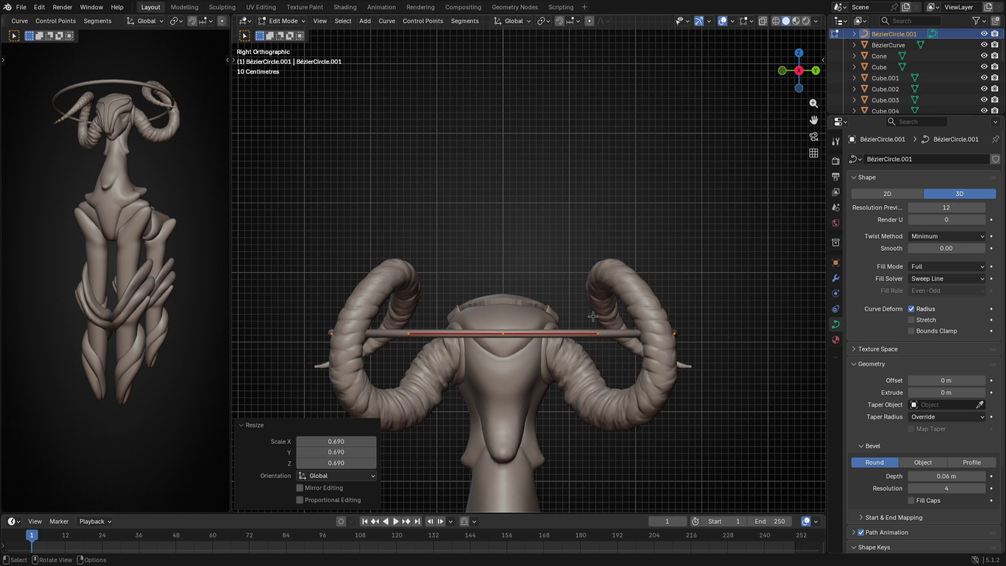
# From the top view, shift the halo front-back and resize it twice to circle the head
pyautogui.press('KP_7')
pyautogui.scroll(-3, 591, 319)
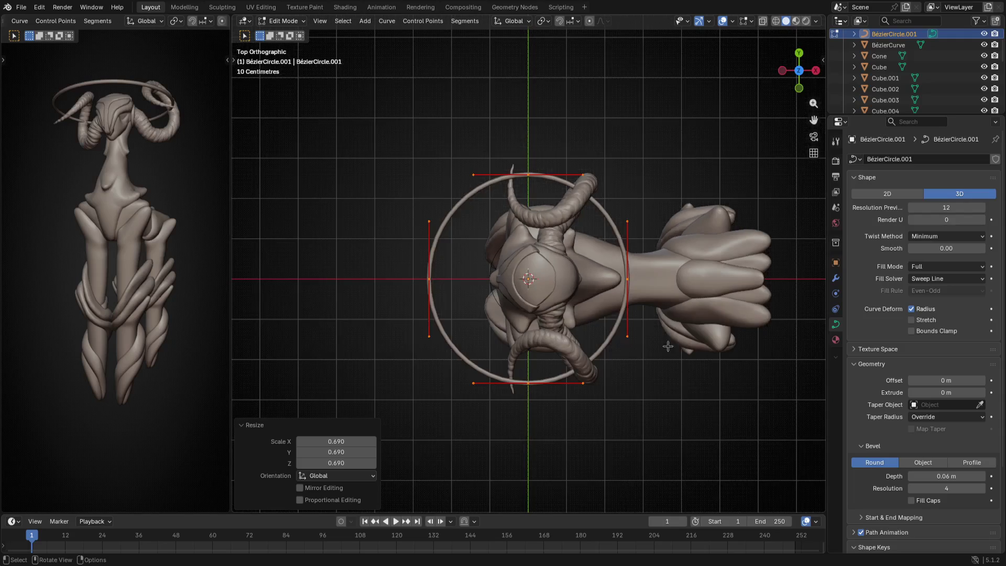
pyautogui.press('g')
pyautogui.press('y')
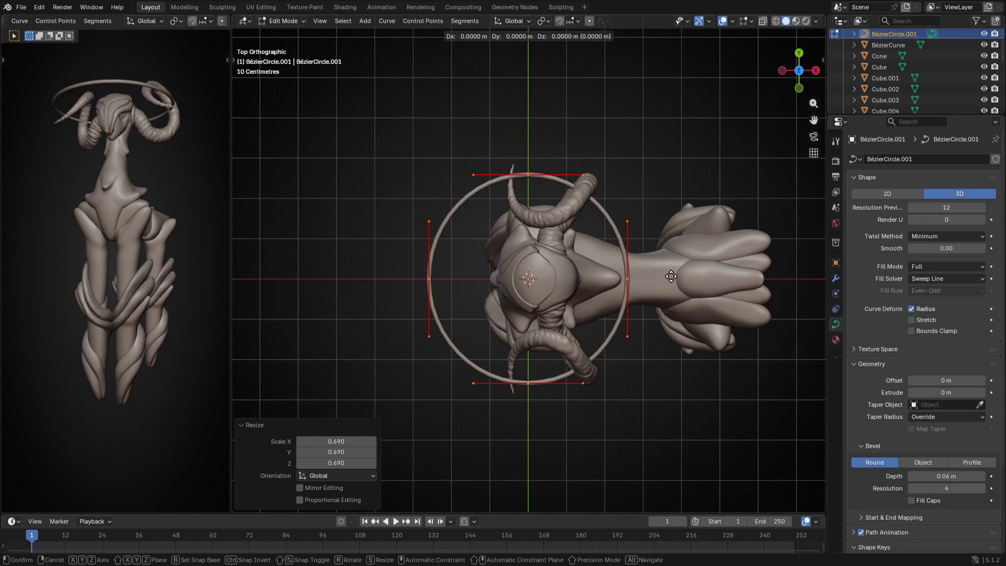
pyautogui.moveTo(710, 301)
pyautogui.mouseDown(button='middle')
pyautogui.moveTo(612, 192)
pyautogui.moveTo(638, 155)
pyautogui.moveTo(685, 164)
pyautogui.moveTo(734, 283)
pyautogui.moveTo(697, 325)
pyautogui.moveTo(625, 216)
pyautogui.moveTo(645, 158)
pyautogui.moveTo(640, 140)
pyautogui.moveTo(645, 152)
pyautogui.mouseUp(button='middle')
pyautogui.press('s')
pyautogui.click(725, 299)
pyautogui.press('s')
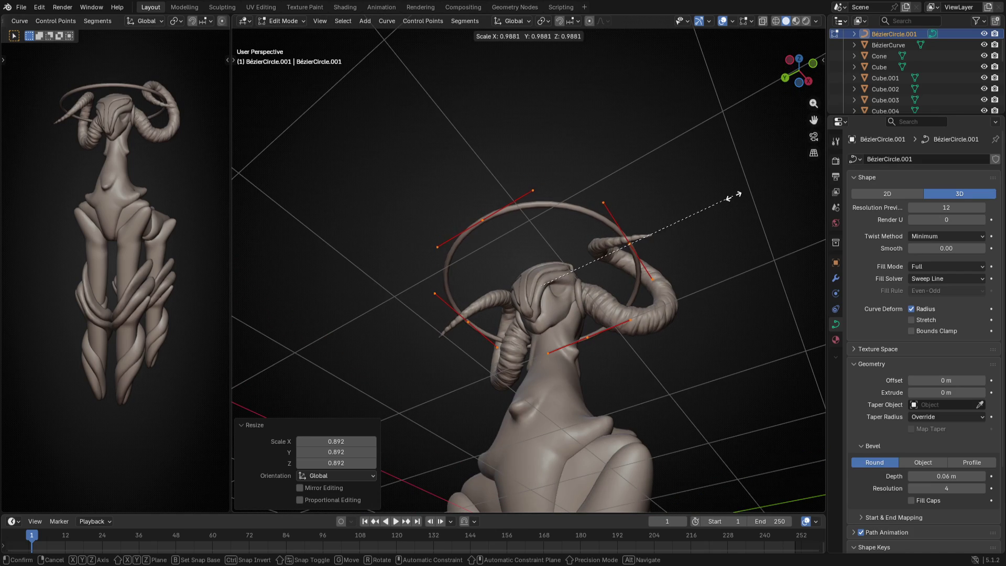
pyautogui.click(670, 205)
# Return to Object Mode, deselect the halo, and view the figure from low along the floor
pyautogui.press('Tab')
pyautogui.moveTo(670, 205); pyautogui.dragTo(670, 288, button='middle')
pyautogui.click(697, 184)
pyautogui.moveTo(697, 184)
pyautogui.mouseDown(button='middle')
pyautogui.moveTo(679, 214)
pyautogui.moveTo(598, 254)
pyautogui.moveTo(413, 305)
pyautogui.moveTo(260, 274)
pyautogui.moveTo(798, 227)
pyautogui.moveTo(803, 208)
pyautogui.mouseUp(button='middle')
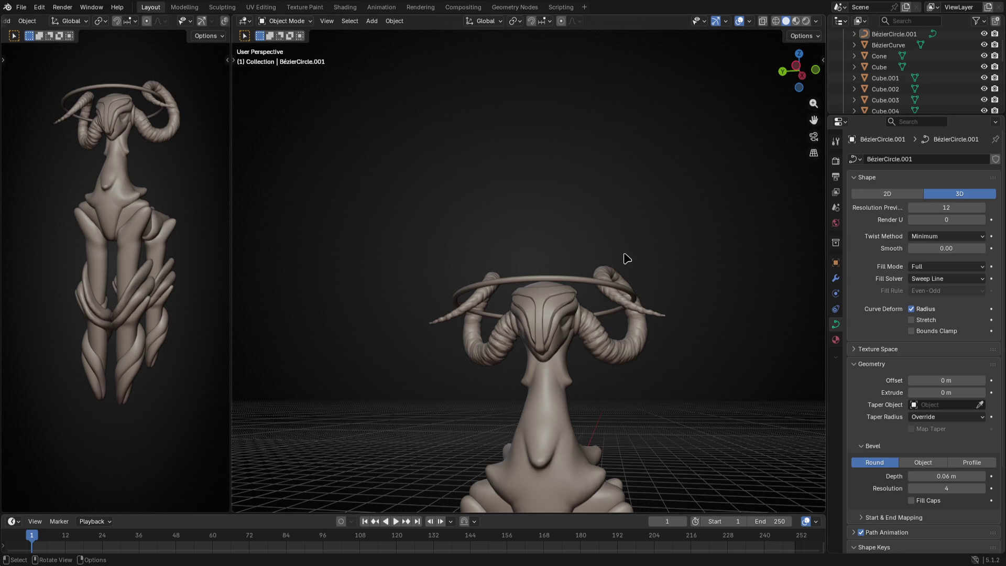
# From the side view, increase the halo ring's bevel depth to 0.1 m
pyautogui.press('KP_1')
pyautogui.press('KP_3')
pyautogui.press('ctrl+KP_3')
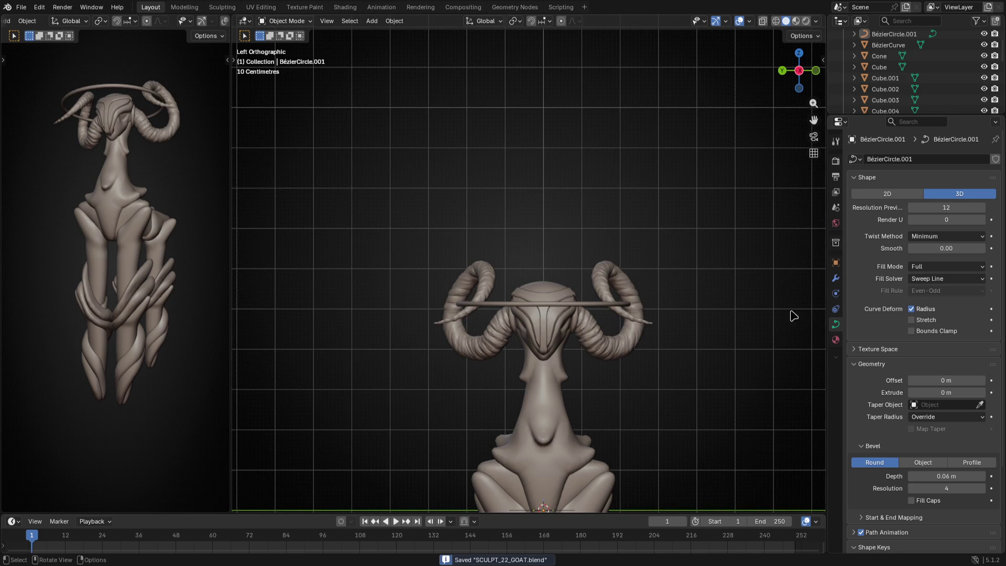
pyautogui.moveTo(928, 476); pyautogui.dragTo(947, 476)
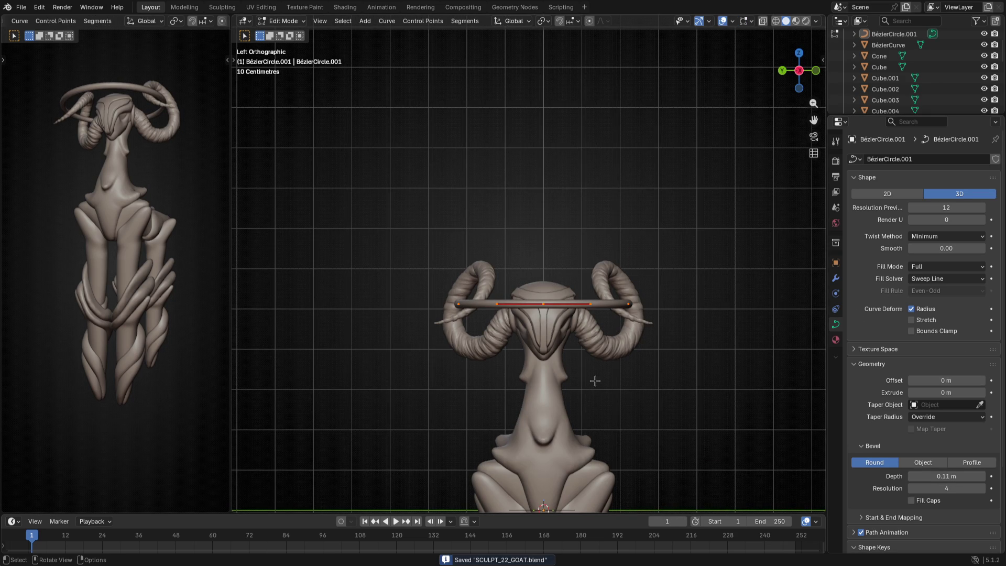
# Shrink the halo ring while checking it from the left side view
pyautogui.press('Tab')
pyautogui.press('KP_3')
pyautogui.press('ctrl+KP_3')
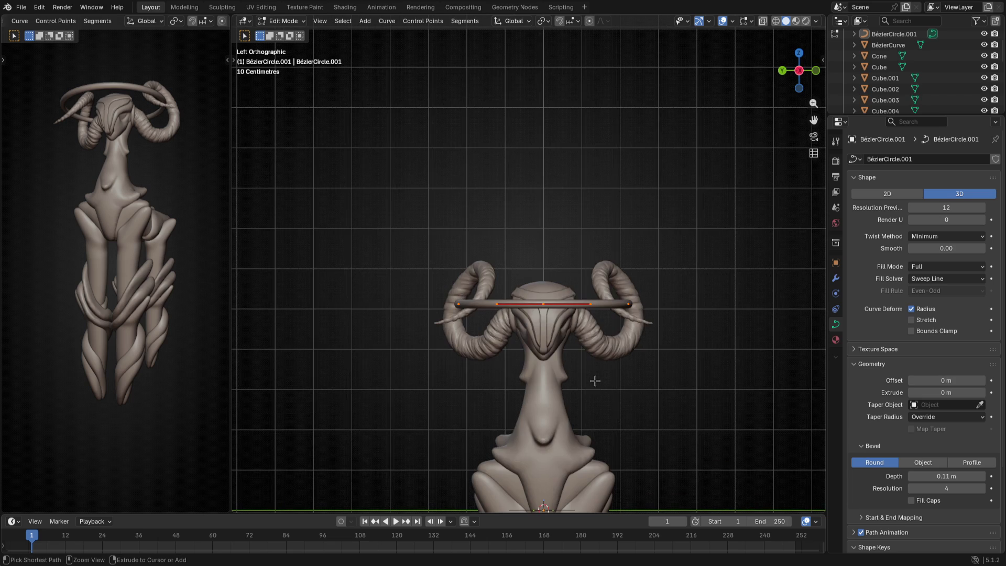
pyautogui.press('Tab')
pyautogui.press('Tab')
pyautogui.press('s')
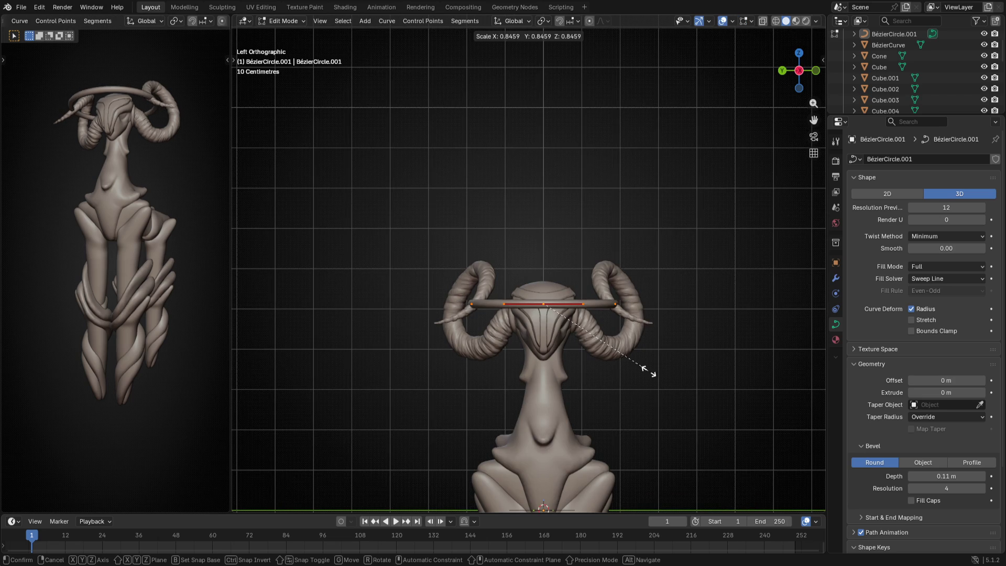
pyautogui.click(628, 364)
# Try raising and thinning the halo above the horns, then undo back to head level
pyautogui.press('g')
pyautogui.press('z')
pyautogui.click(626, 308)
pyautogui.press('s')
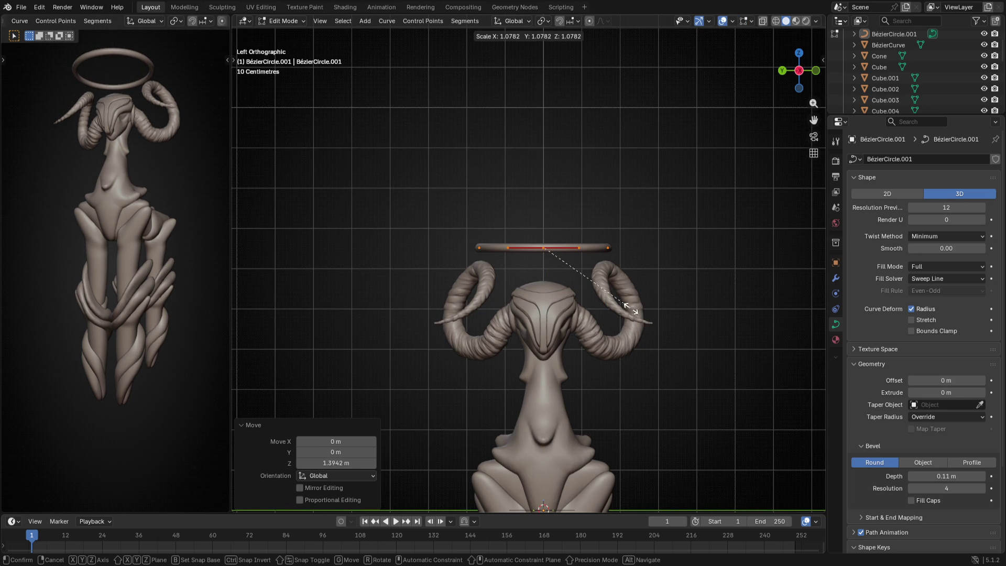
pyautogui.click(630, 309)
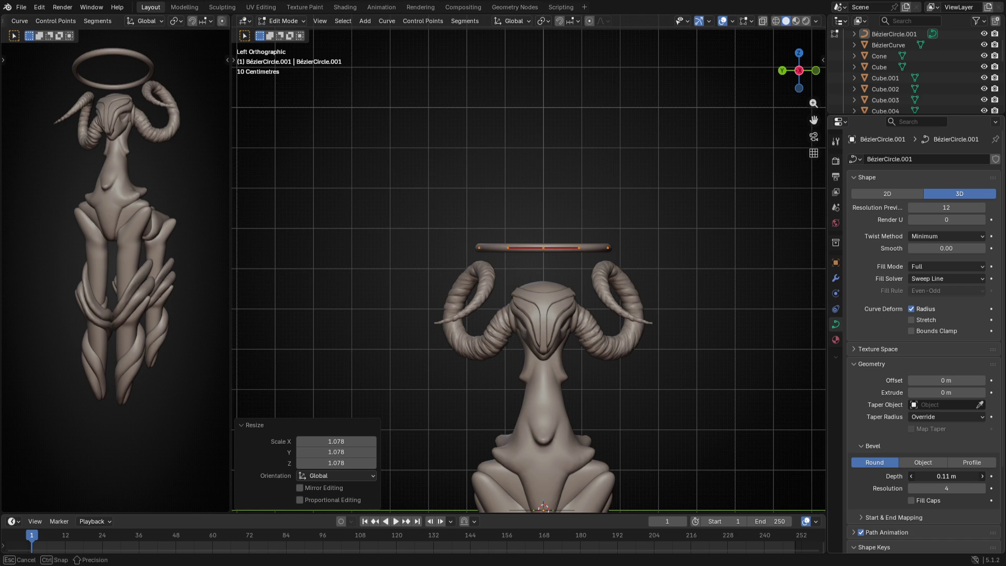
pyautogui.moveTo(947, 476); pyautogui.dragTo(939, 477)
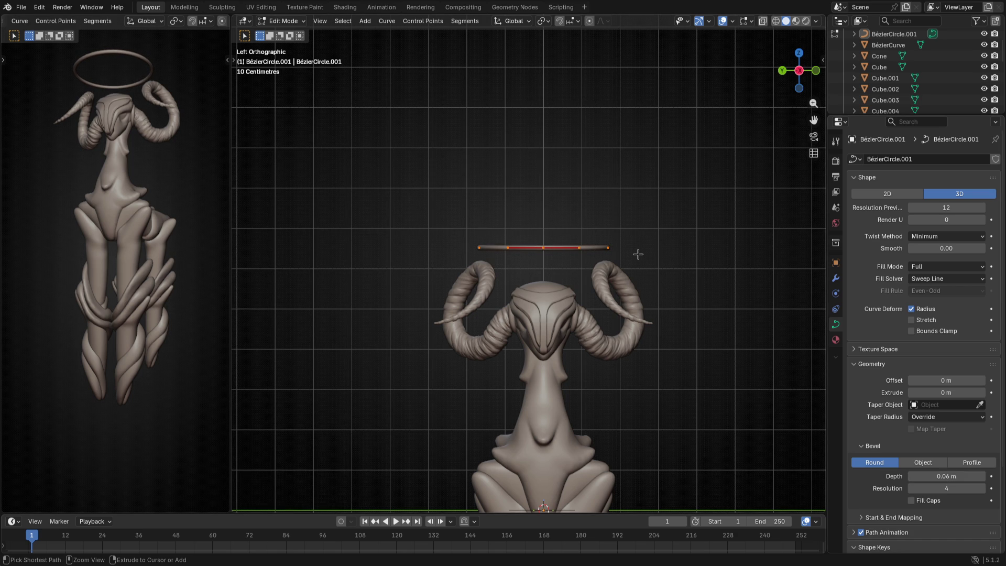
pyautogui.hotkey('ctrl', 'z')
pyautogui.press('Tab')
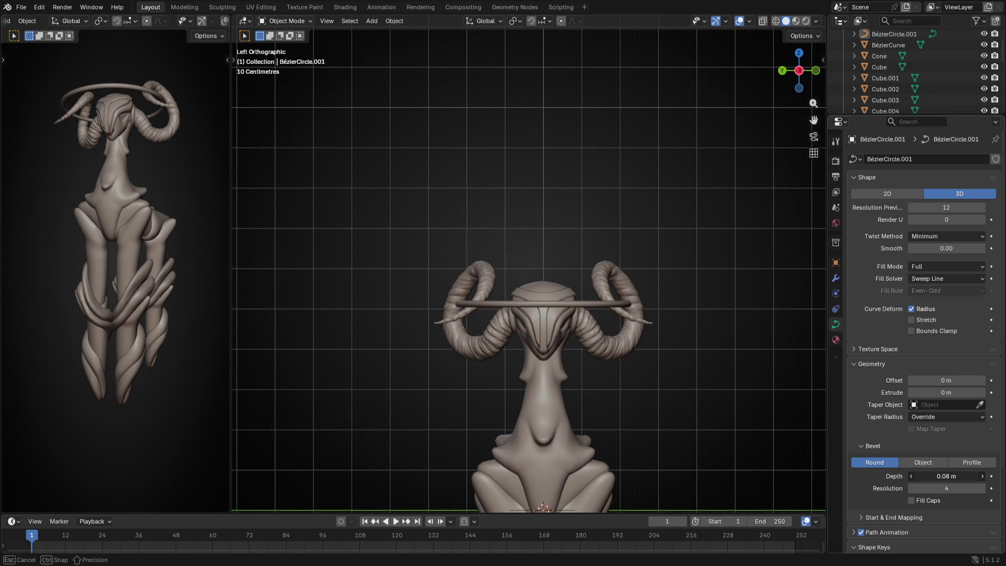
# Select the halo ring and lower its control points slightly along Z
pyautogui.moveTo(644, 337); pyautogui.dragTo(541, 353, button='middle')
pyautogui.rightClick(540, 352)
pyautogui.click(462, 336)
pyautogui.press('Tab')
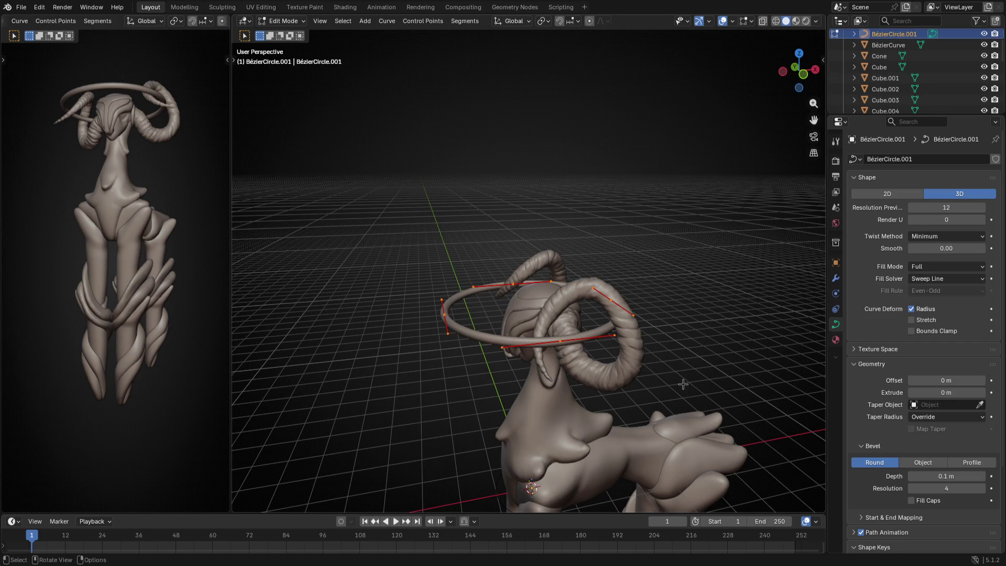
pyautogui.press('g')
pyautogui.press('z')
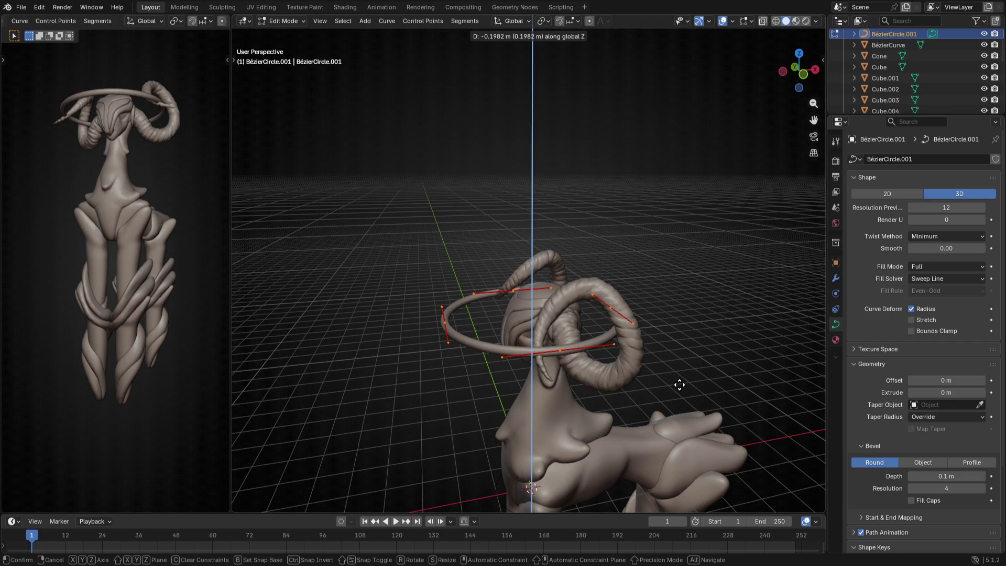
pyautogui.click(677, 383)
# Check the ring from front and side views, then duplicate it in place as BézierCircle.002
pyautogui.moveTo(677, 382)
pyautogui.mouseDown(button='middle')
pyautogui.moveTo(655, 342)
pyautogui.moveTo(674, 294)
pyautogui.moveTo(739, 292)
pyautogui.moveTo(747, 357)
pyautogui.moveTo(656, 386)
pyautogui.moveTo(628, 330)
pyautogui.moveTo(638, 328)
pyautogui.mouseUp(button='middle')
pyautogui.press('KP_1')
pyautogui.press('KP_3')
pyautogui.press('ctrl+KP_1')
pyautogui.press('ctrl+KP_3')
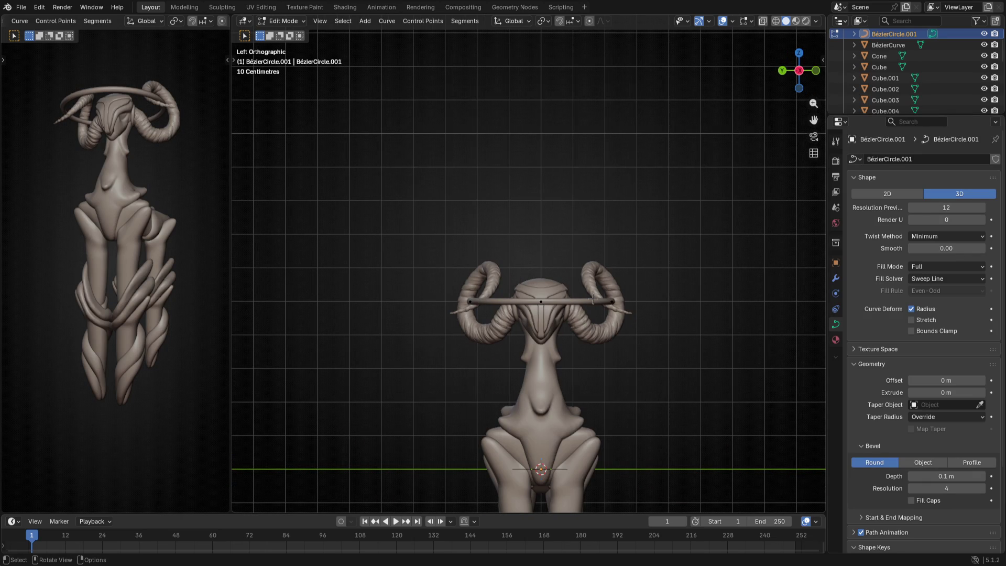
pyautogui.press('Tab')
pyautogui.hotkey('shift', 'd')
pyautogui.press('Escape')
pyautogui.press('Tab')
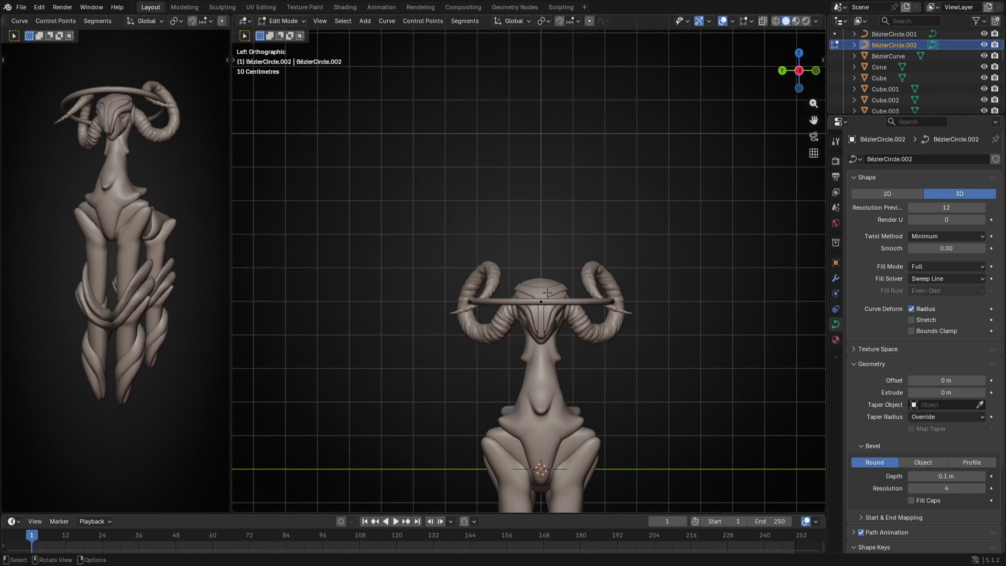
# Lower the duplicate ring to the neck, shrink it, and thin its tube to 0.16 m
pyautogui.press('g')
pyautogui.press('z')
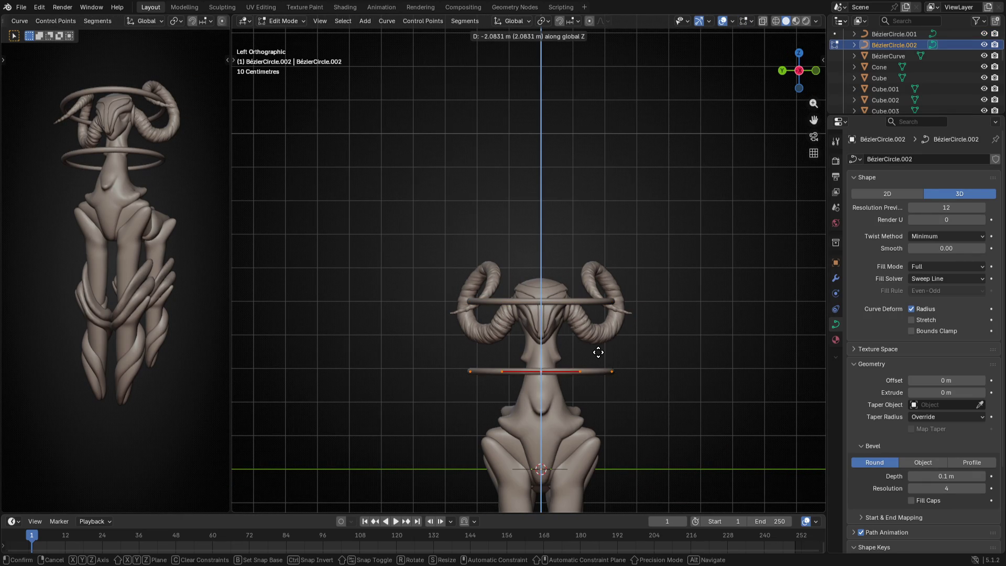
pyautogui.click(599, 354)
pyautogui.moveTo(962, 476); pyautogui.dragTo(975, 476)
pyautogui.press('Tab')
pyautogui.press('Tab')
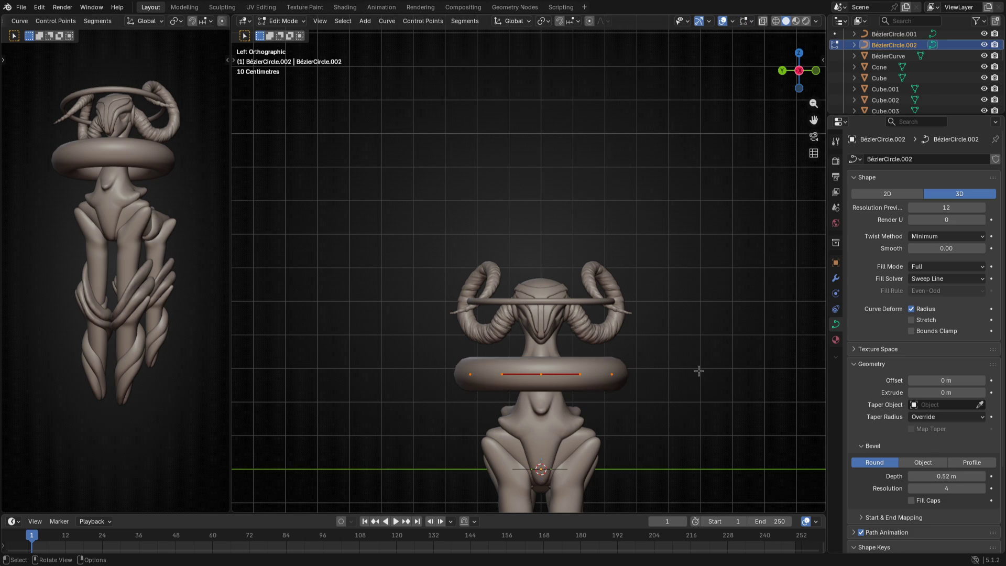
pyautogui.press('s')
pyautogui.click(593, 361)
pyautogui.moveTo(593, 361); pyautogui.dragTo(465, 369, button='middle')
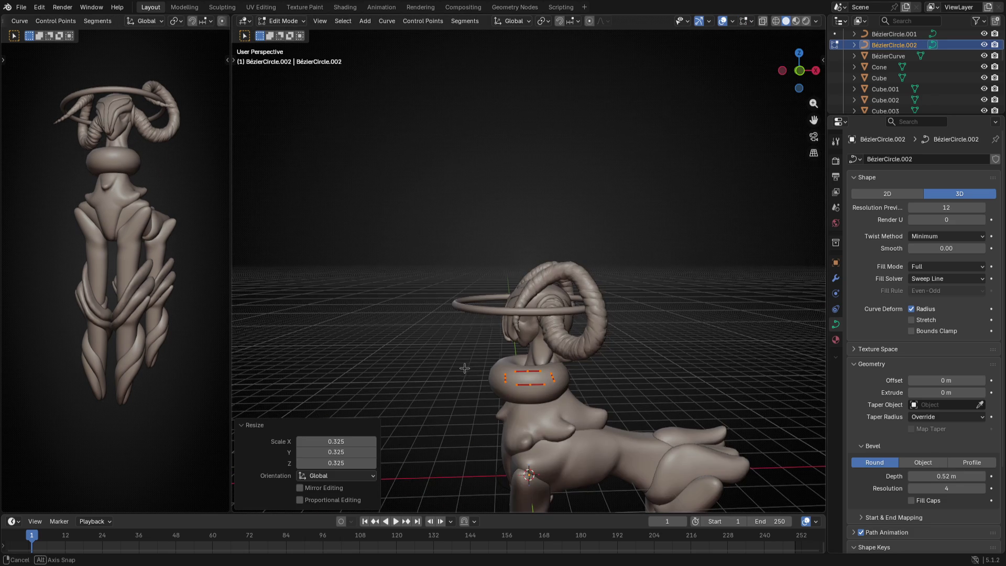
pyautogui.moveTo(956, 476); pyautogui.dragTo(923, 476)
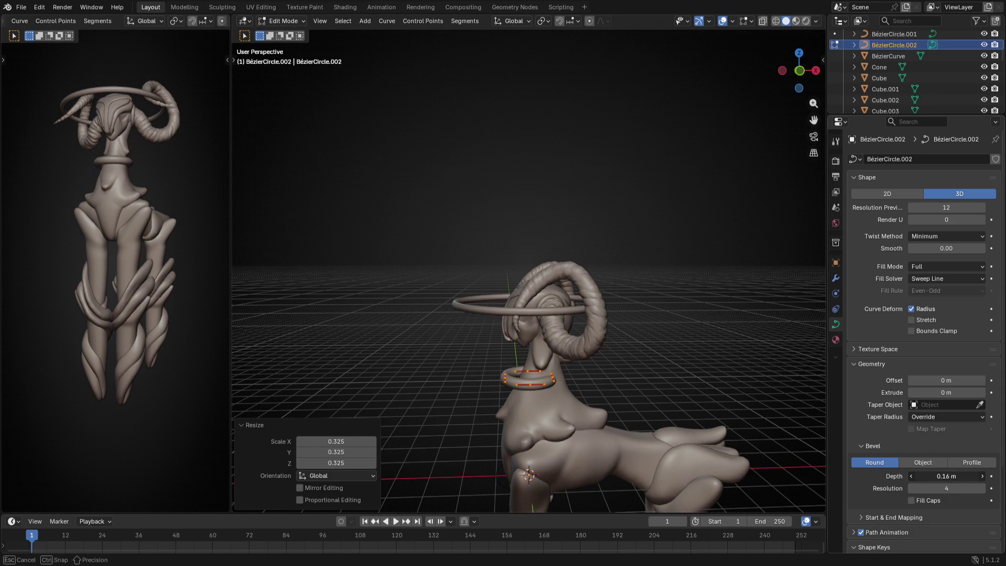
pyautogui.moveTo(551, 409); pyautogui.dragTo(478, 394, button='middle')
# Enlarge the ring's control points to widen it around the neck
pyautogui.press('g')
pyautogui.press('Escape')
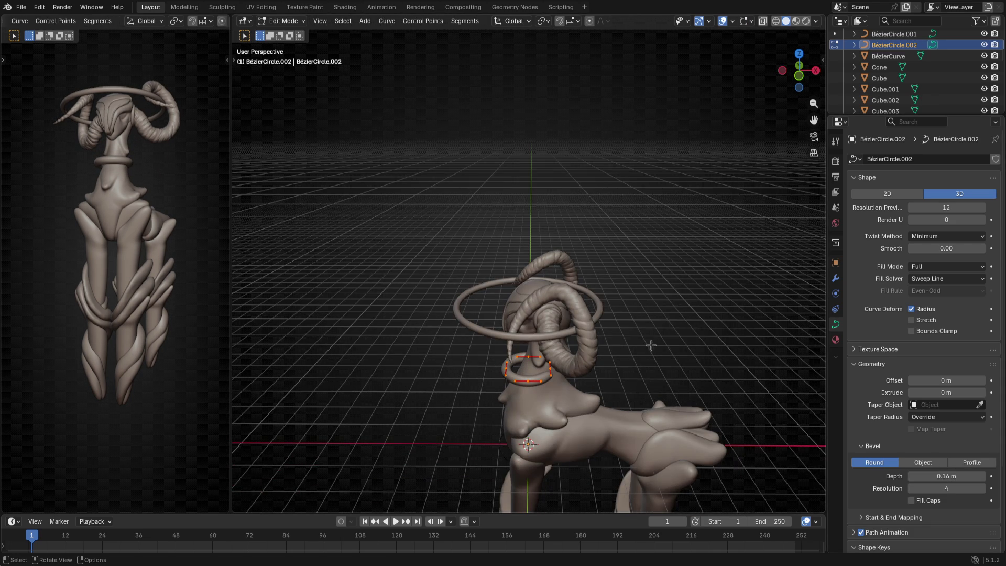
pyautogui.press('Tab')
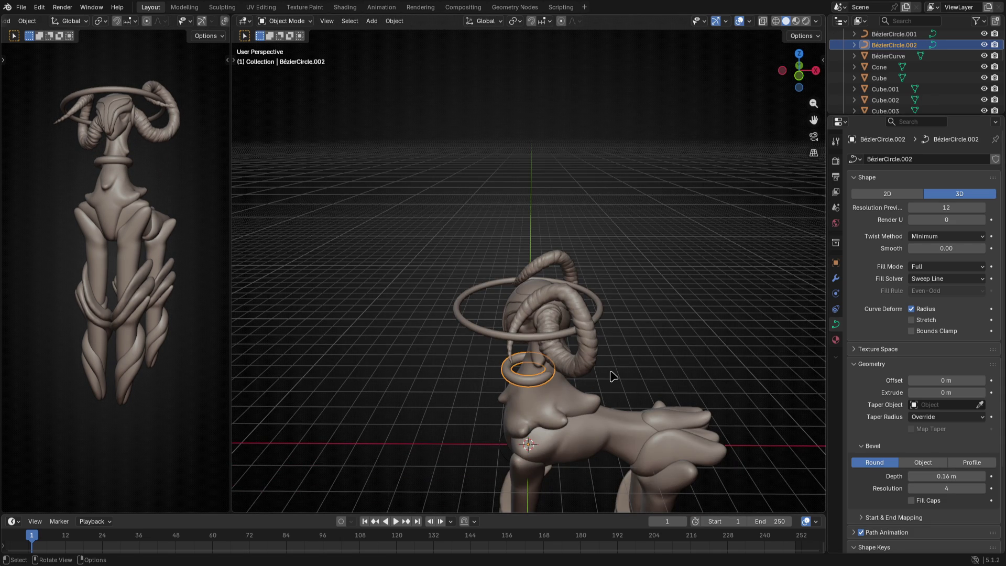
pyautogui.press('s')
pyautogui.press('Escape')
pyautogui.press('Tab')
pyautogui.press('s')
pyautogui.click(671, 370)
# Shift the ring sideways along the X axis
pyautogui.press('g')
pyautogui.press('x')
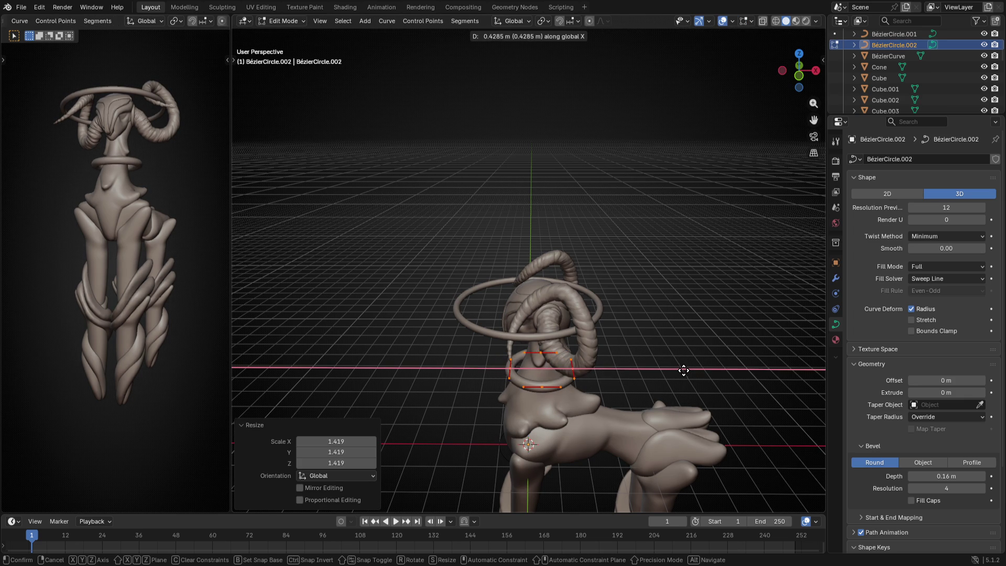
pyautogui.click(685, 370)
pyautogui.moveTo(685, 371); pyautogui.dragTo(552, 384, button='middle')
pyautogui.scroll(8, 552, 384)
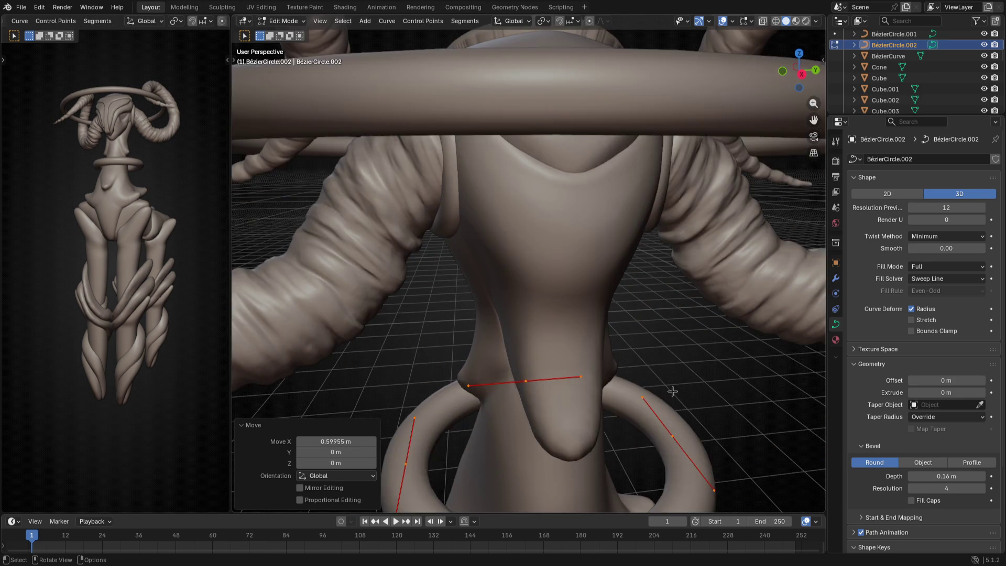
pyautogui.scroll(-2, 670, 386)
# Shrink the ring, centre it on the neck along X, and thin the collar tube
pyautogui.press('s')
pyautogui.click(648, 385)
pyautogui.moveTo(647, 384); pyautogui.dragTo(548, 372, button='middle')
pyautogui.press('g')
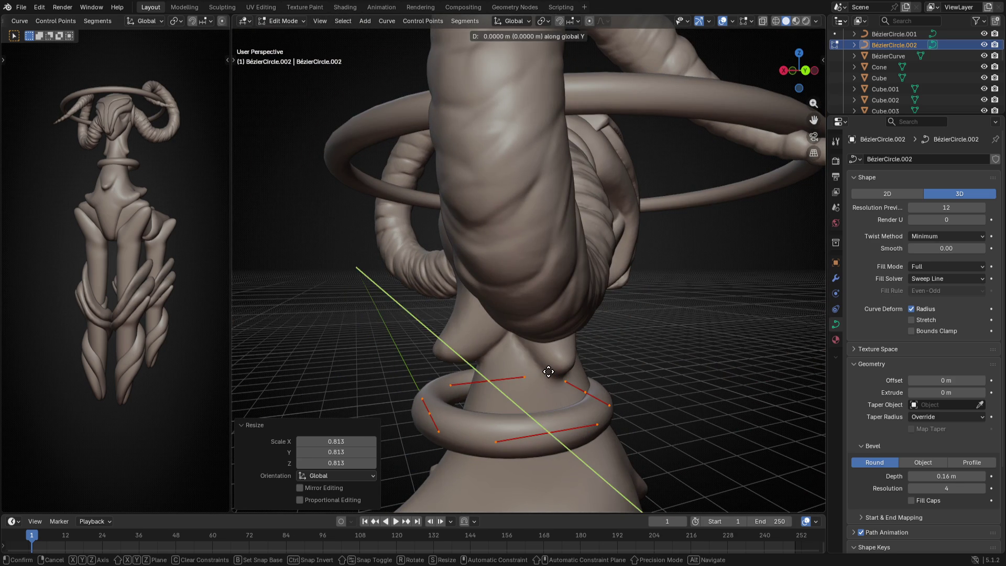
pyautogui.press('x')
pyautogui.click(559, 371)
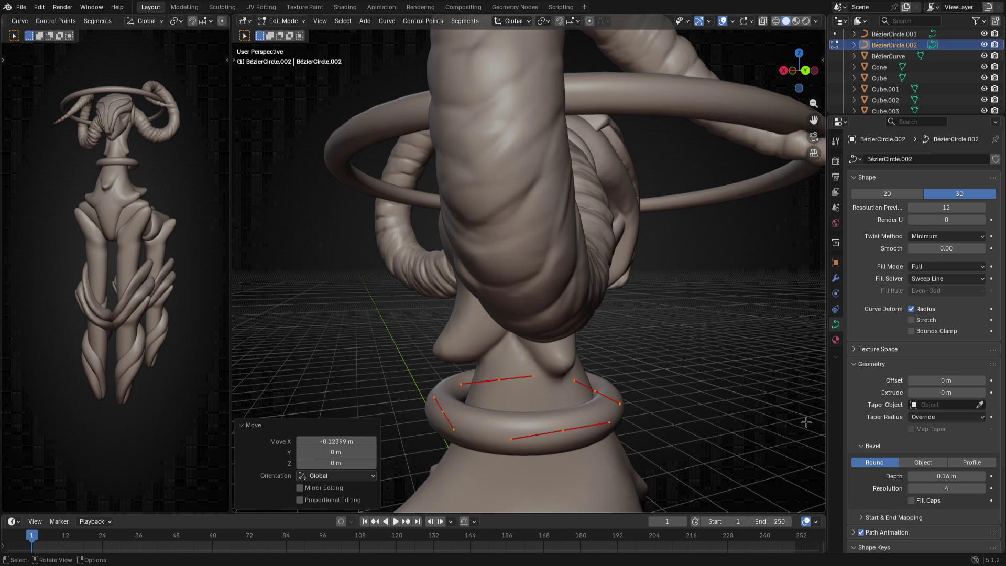
pyautogui.moveTo(935, 472)
pyautogui.mouseDown()
pyautogui.moveTo(925, 472)
pyautogui.moveTo(935, 472)
pyautogui.mouseUp()
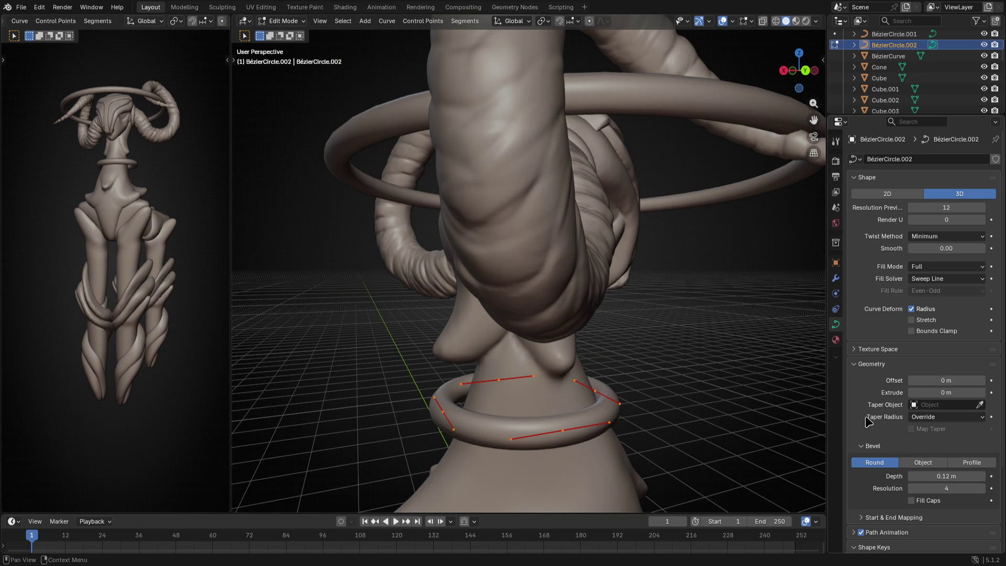
pyautogui.keyDown('shift'); pyautogui.moveTo(687, 391); pyautogui.dragTo(634, 358, button='middle'); pyautogui.keyUp('shift')
# Nudge the collar's points along X and shrink the collar slightly
pyautogui.press('Tab')
pyautogui.press('Tab')
pyautogui.press('g')
pyautogui.press('y')
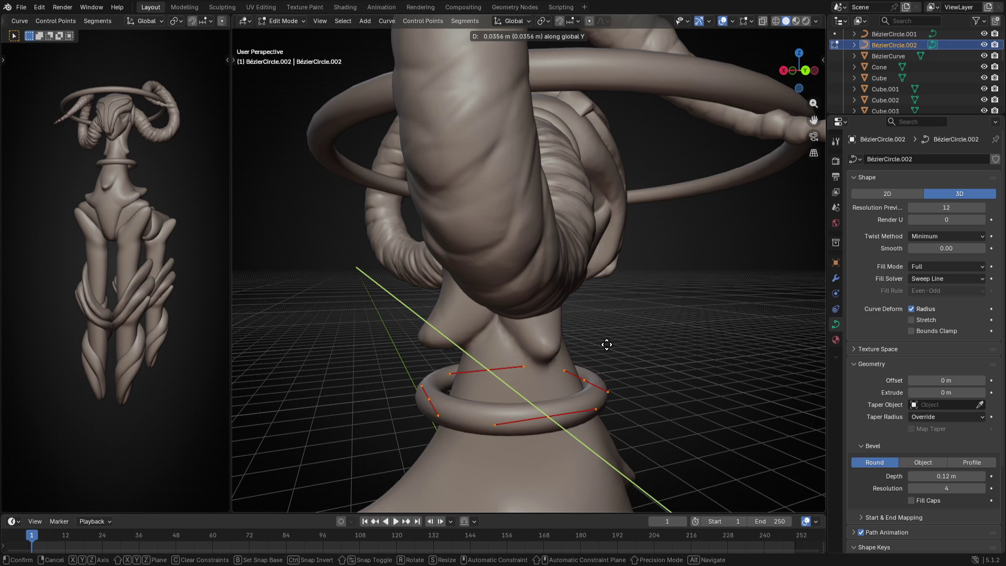
pyautogui.press('y')
pyautogui.press('x')
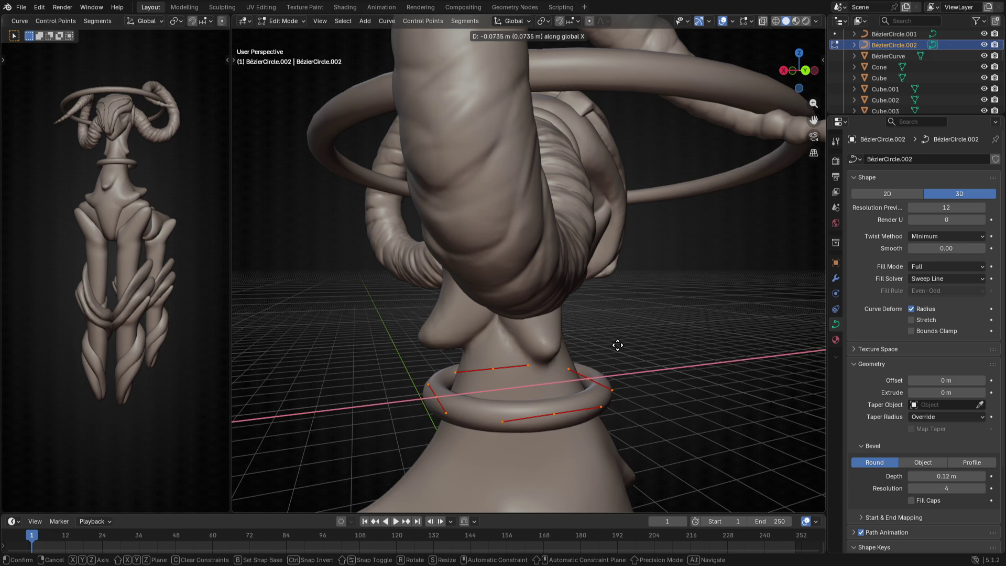
pyautogui.click(618, 345)
pyautogui.moveTo(692, 401); pyautogui.dragTo(560, 422, button='middle')
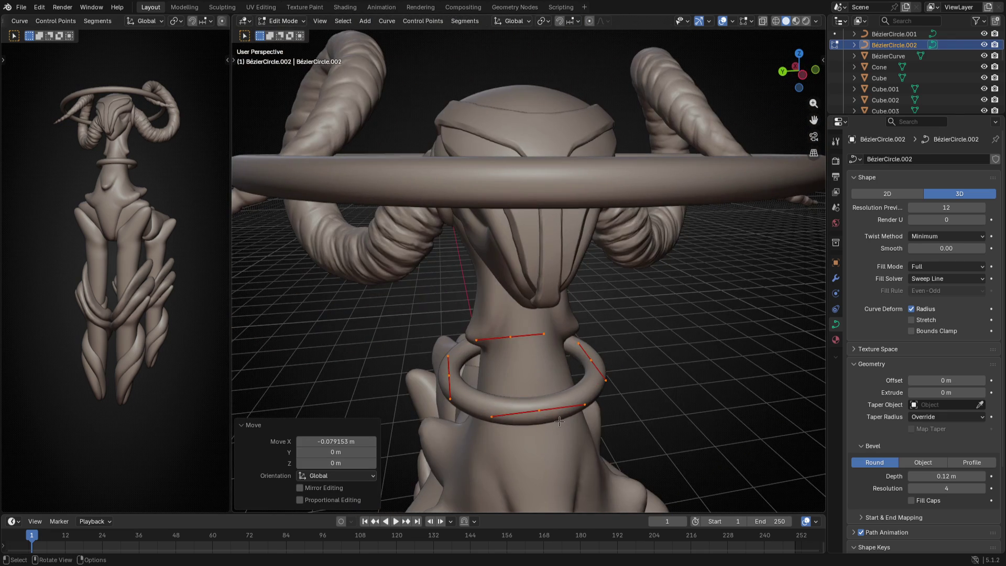
pyautogui.press('s')
pyautogui.click(665, 417)
pyautogui.moveTo(665, 418)
pyautogui.mouseDown(button='middle')
pyautogui.moveTo(645, 418)
pyautogui.moveTo(507, 298)
pyautogui.moveTo(521, 308)
pyautogui.moveTo(510, 340)
pyautogui.moveTo(573, 341)
pyautogui.moveTo(474, 320)
pyautogui.moveTo(631, 192)
pyautogui.moveTo(690, 196)
pyautogui.moveTo(710, 267)
pyautogui.moveTo(685, 315)
pyautogui.moveTo(687, 299)
pyautogui.mouseUp(button='middle')
# Lower the collar vertically into place on the neck
pyautogui.press('Tab')
pyautogui.press('Tab')
pyautogui.press('g')
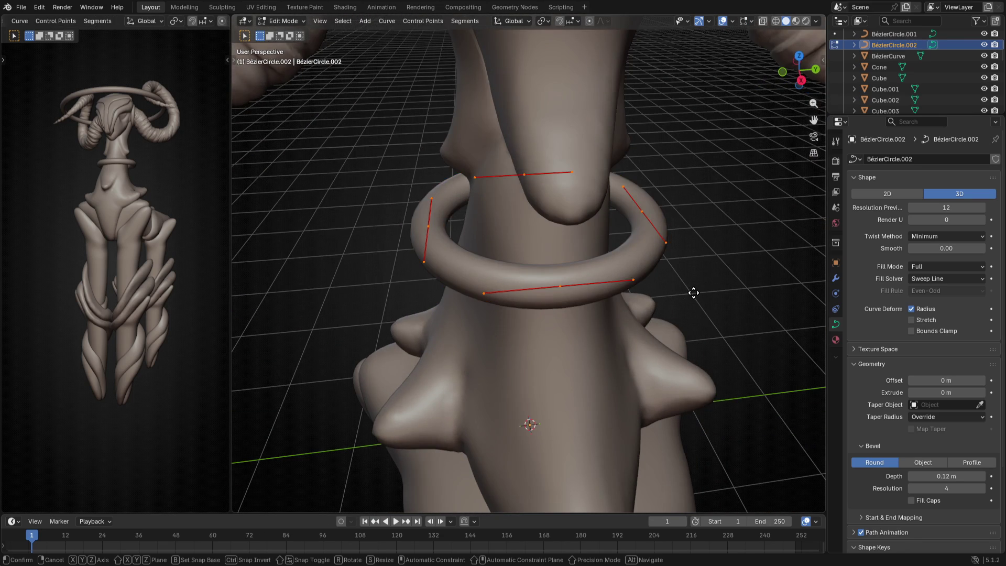
pyautogui.press('z')
pyautogui.click(665, 329)
# Recentre the ring's points at Median X 0 in the sidebar
pyautogui.moveTo(529, 330); pyautogui.dragTo(519, 358, button='middle')
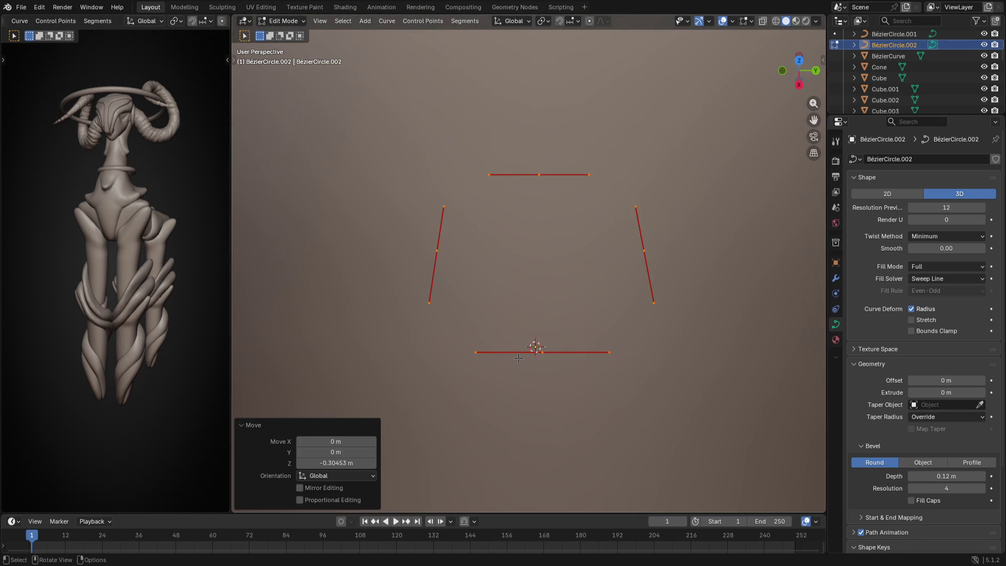
pyautogui.press('n')
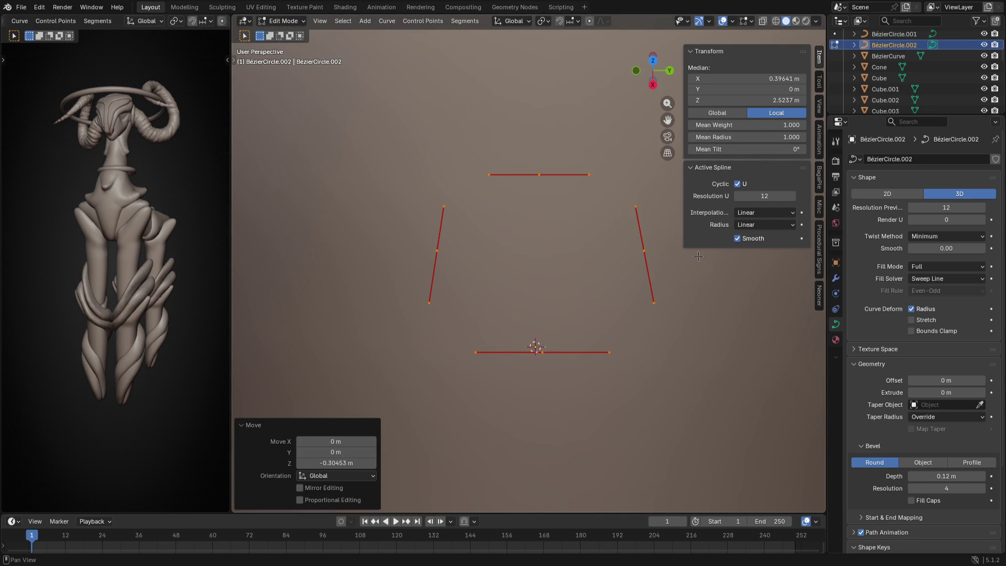
pyautogui.click(742, 78)
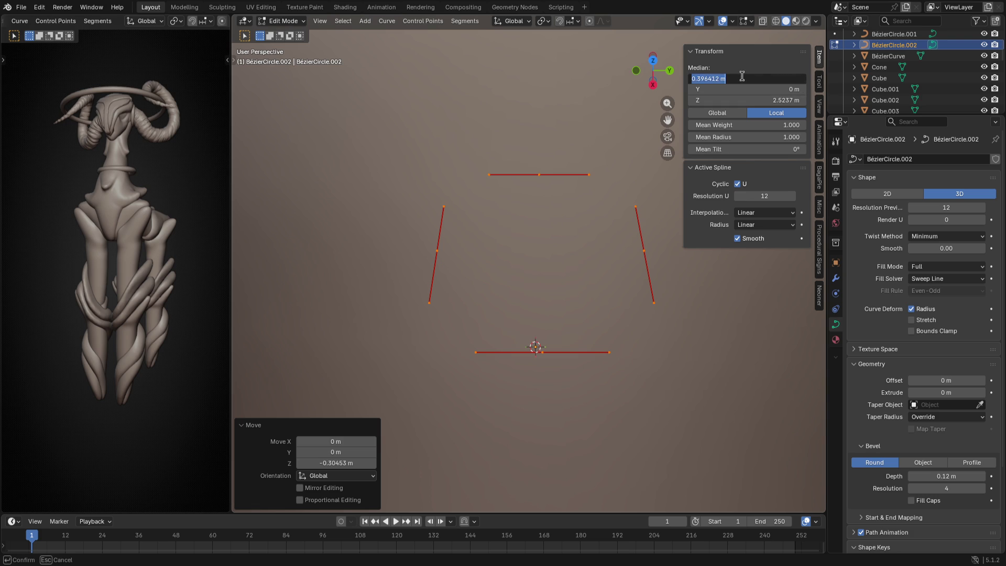
pyautogui.press('Return')
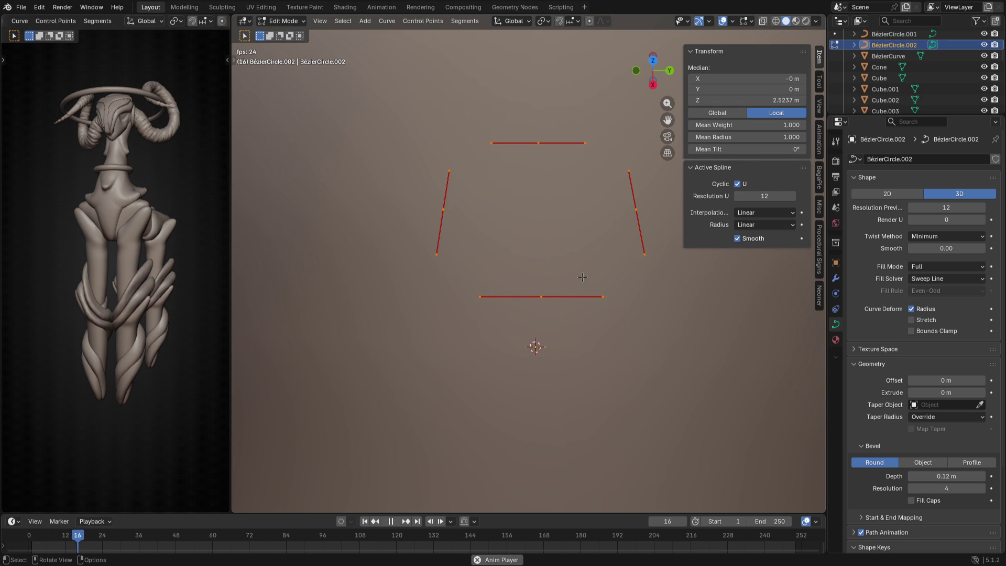
pyautogui.press('Tab')
pyautogui.moveTo(684, 341)
pyautogui.mouseDown(button='middle')
pyautogui.moveTo(638, 306)
pyautogui.moveTo(539, 281)
pyautogui.moveTo(566, 288)
pyautogui.moveTo(494, 316)
pyautogui.moveTo(503, 283)
pyautogui.moveTo(525, 315)
pyautogui.mouseUp(button='middle')
# Shift the ring's points along X to sit on the neck
pyautogui.press('Tab')
pyautogui.press('g')
pyautogui.press('y')
pyautogui.press('x')
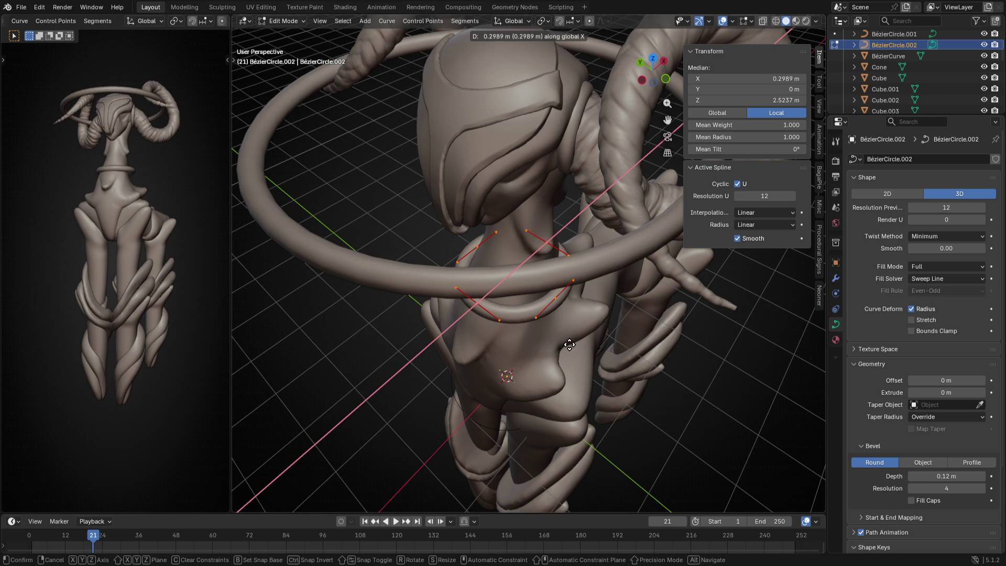
pyautogui.click(571, 344)
pyautogui.moveTo(570, 345)
pyautogui.mouseDown(button='middle')
pyautogui.moveTo(623, 313)
pyautogui.moveTo(564, 342)
pyautogui.mouseUp(button='middle')
pyautogui.scroll(5, 605, 332)
# Rescale the ring by 0.88 then 1.253 and thin its bevel to 0.08 m
pyautogui.press('s')
pyautogui.click(612, 305)
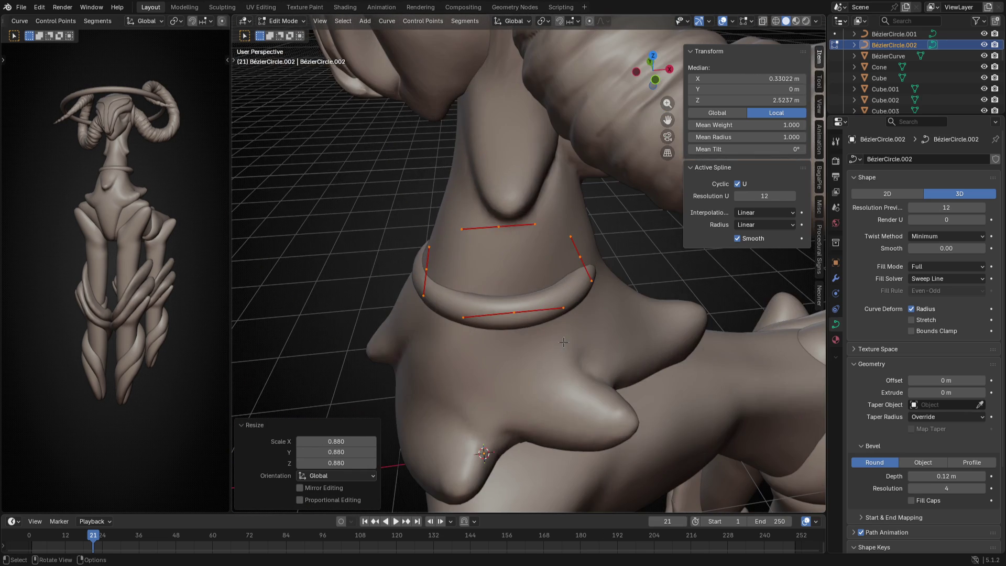
pyautogui.press('s')
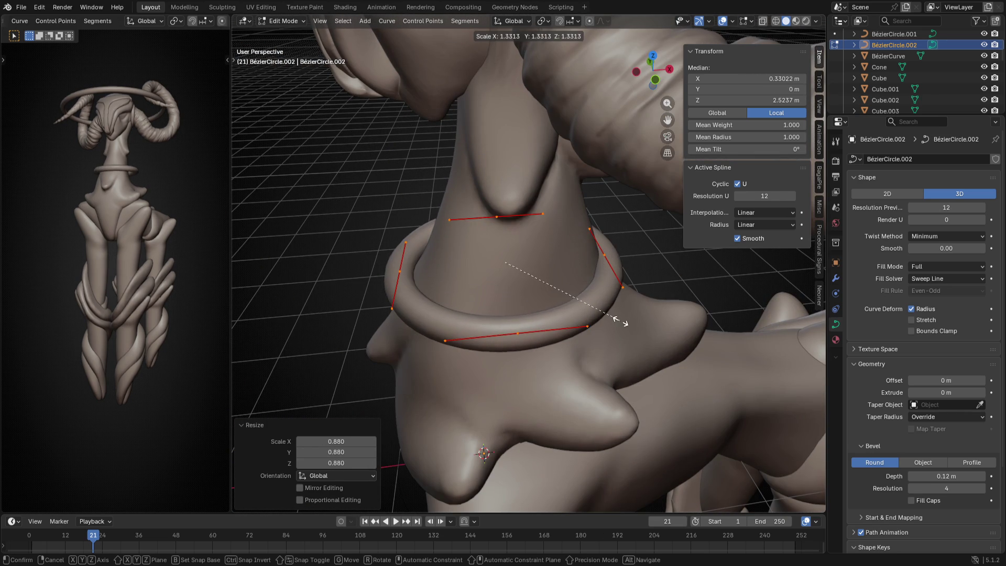
pyautogui.click(613, 319)
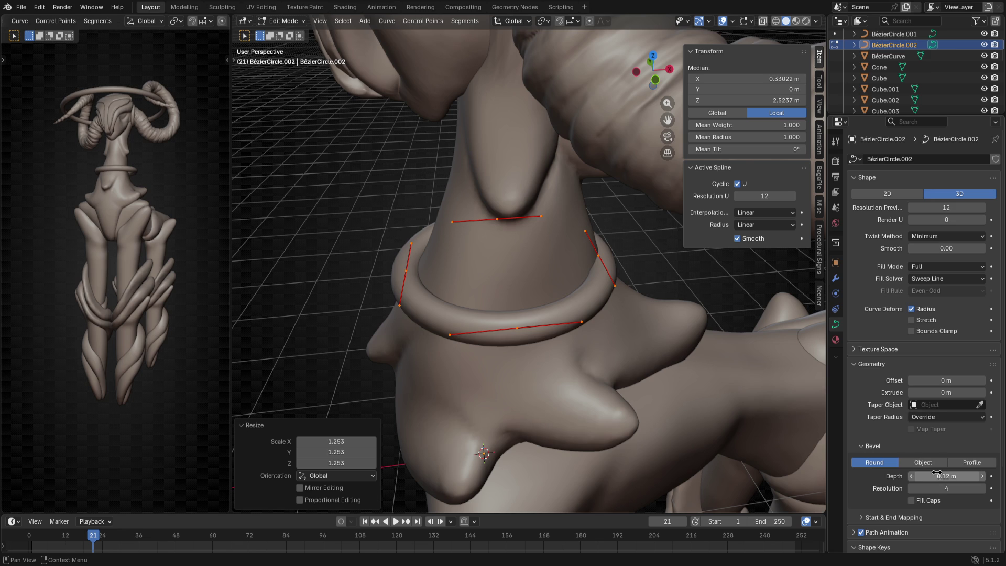
pyautogui.moveTo(947, 476); pyautogui.dragTo(928, 476)
pyautogui.moveTo(576, 335)
pyautogui.mouseDown(button='middle')
pyautogui.moveTo(616, 332)
pyautogui.moveTo(603, 340)
pyautogui.moveTo(600, 330)
pyautogui.mouseUp(button='middle')
# Select the body mesh Cube.001 and enter Sculpt Mode with the Clay brush
pyautogui.press('Tab')
pyautogui.click(530, 245)
pyautogui.hotkey('ctrl', 'Tab')
pyautogui.moveTo(539, 378); pyautogui.dragTo(526, 369, button='middle')
pyautogui.click(277, 498)
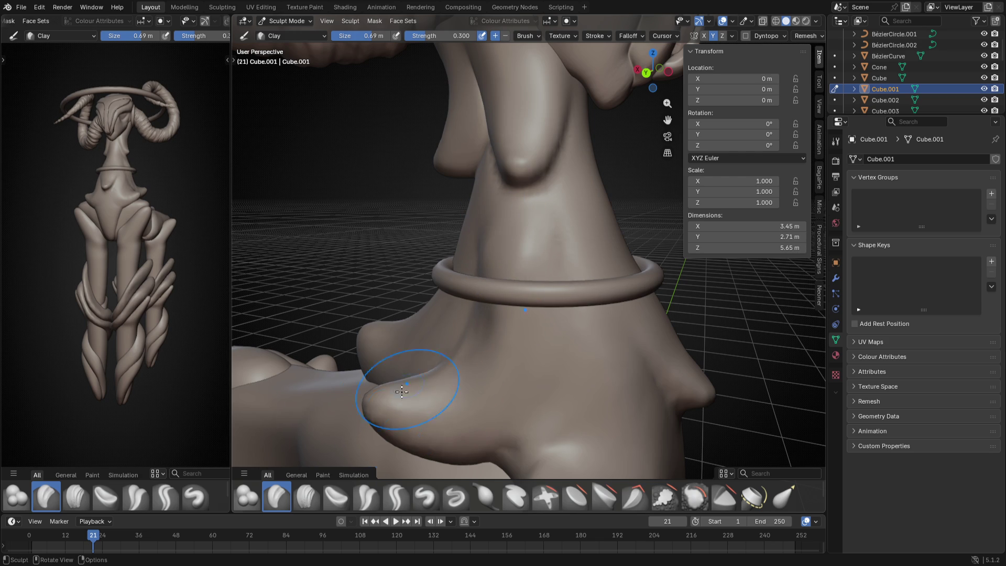
# Adjust the Clay brush size through 0.65, 0.61, 0.83, 0.84 and finally 0.4 m
pyautogui.press('f')
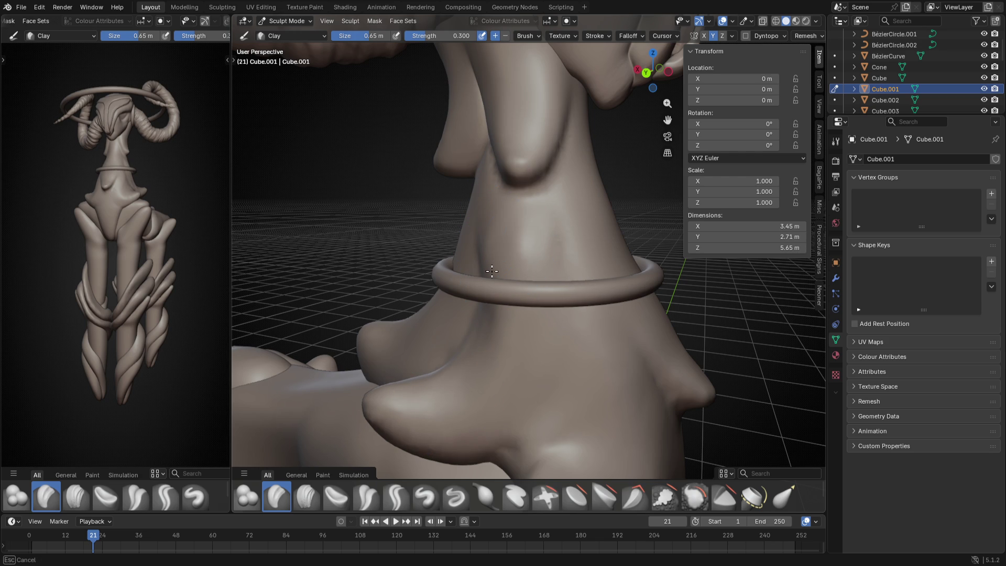
pyautogui.press('f')
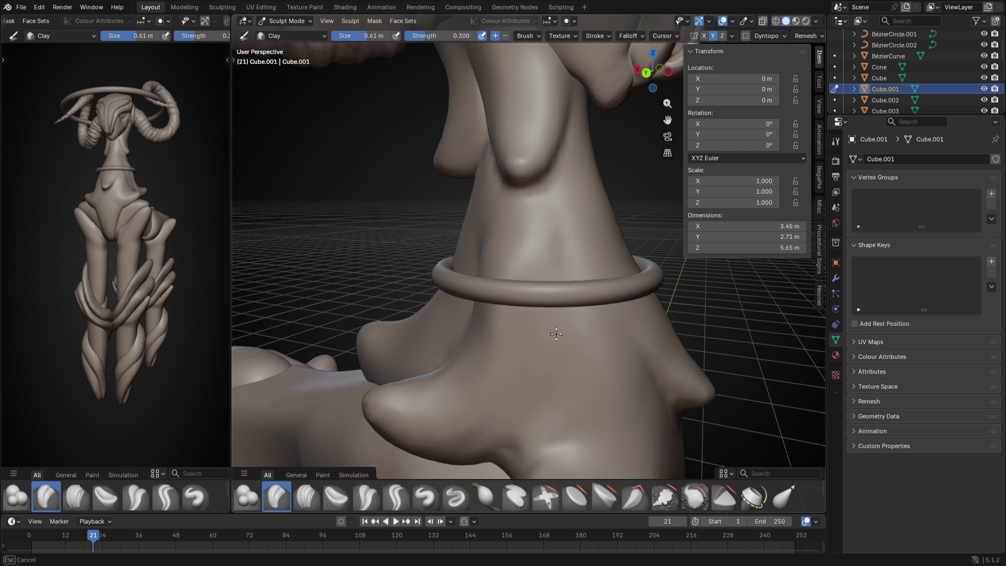
pyautogui.press('f')
pyautogui.click(563, 245)
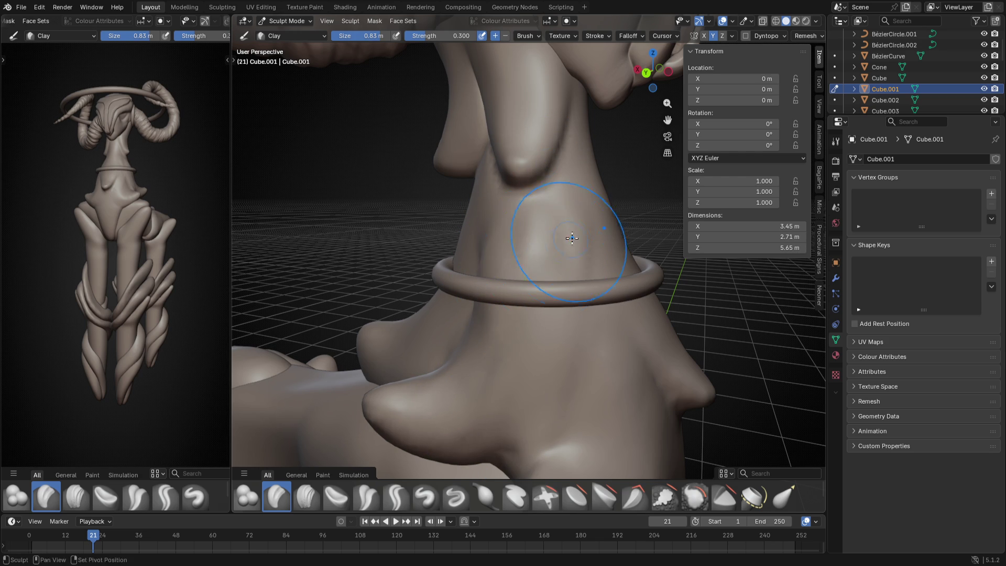
pyautogui.moveTo(533, 300); pyautogui.dragTo(546, 292, button='middle')
pyautogui.press('f')
pyautogui.click(546, 292)
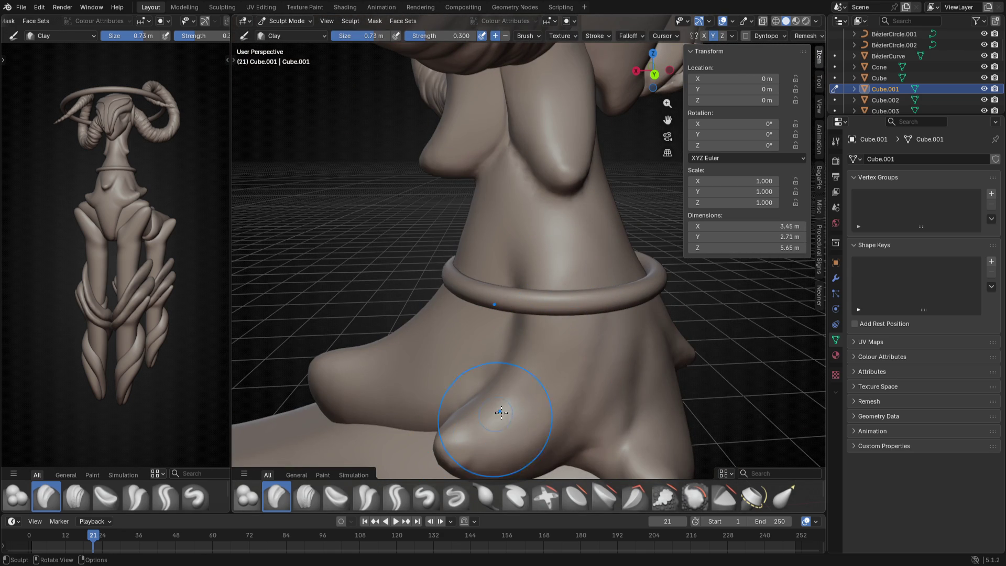
pyautogui.moveTo(609, 354); pyautogui.dragTo(488, 321, button='middle')
pyautogui.press('f')
pyautogui.click(464, 347)
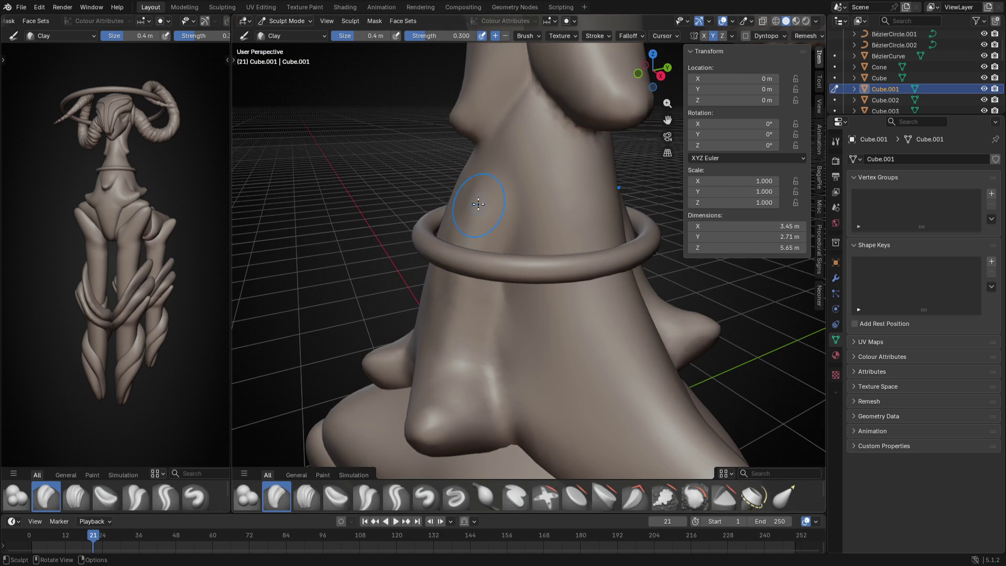
pyautogui.moveTo(463, 336)
pyautogui.mouseDown(button='middle')
pyautogui.moveTo(516, 360)
pyautogui.moveTo(456, 281)
pyautogui.moveTo(461, 202)
pyautogui.mouseUp(button='middle')
# Stroke two clay ridges running down the neck from the collar
pyautogui.press('f')
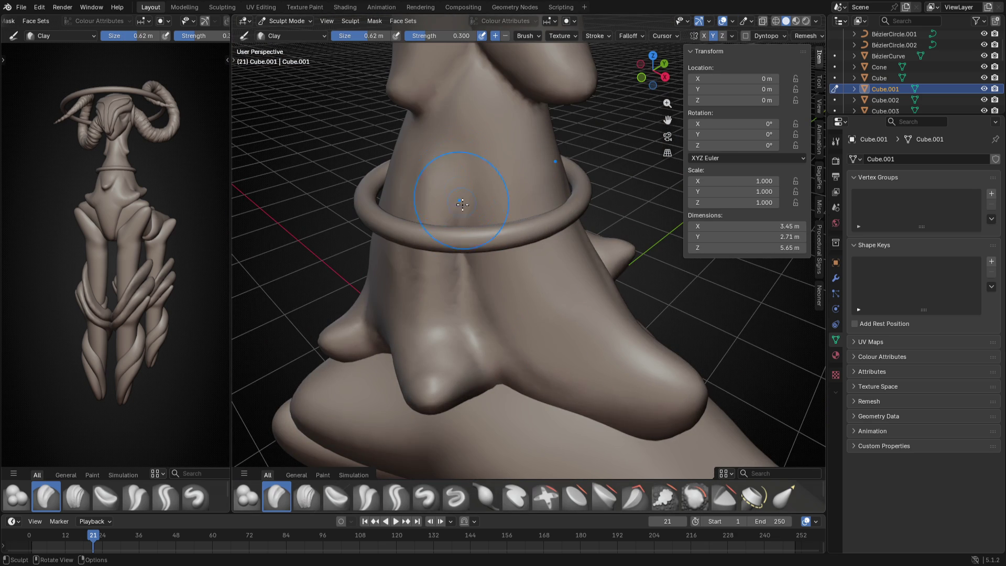
pyautogui.moveTo(579, 225); pyautogui.dragTo(615, 375)
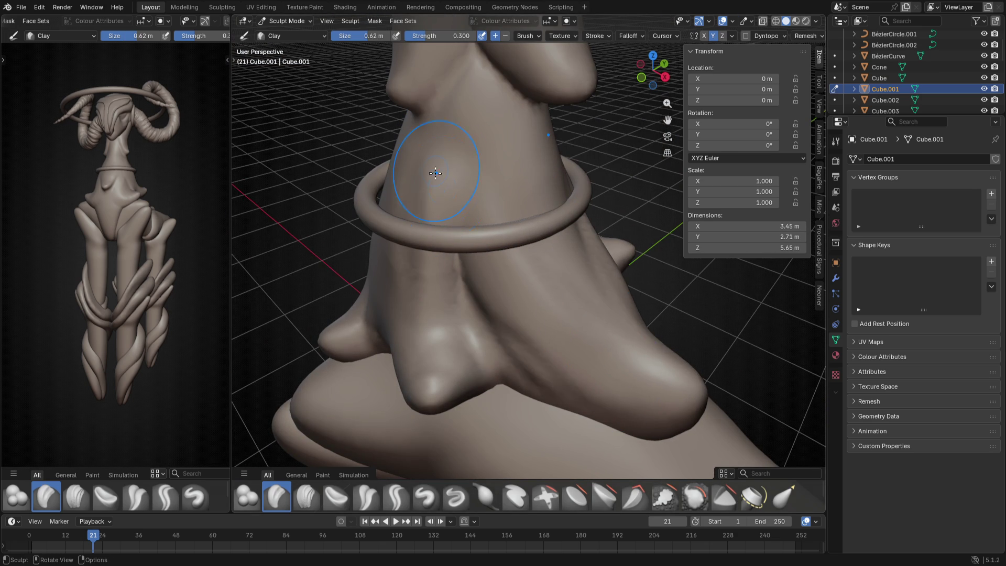
pyautogui.moveTo(582, 220); pyautogui.dragTo(642, 364)
pyautogui.moveTo(478, 209); pyautogui.dragTo(461, 247, button='middle')
pyautogui.moveTo(612, 518)
pyautogui.mouseDown(button='middle')
pyautogui.moveTo(453, 281)
pyautogui.moveTo(505, 274)
pyautogui.moveTo(517, 419)
pyautogui.mouseUp(button='middle')
# Reset the Clay brush size to 0.68, 0.7, then 0.69 m while viewing the ring
pyautogui.press('f')
pyautogui.click(486, 286)
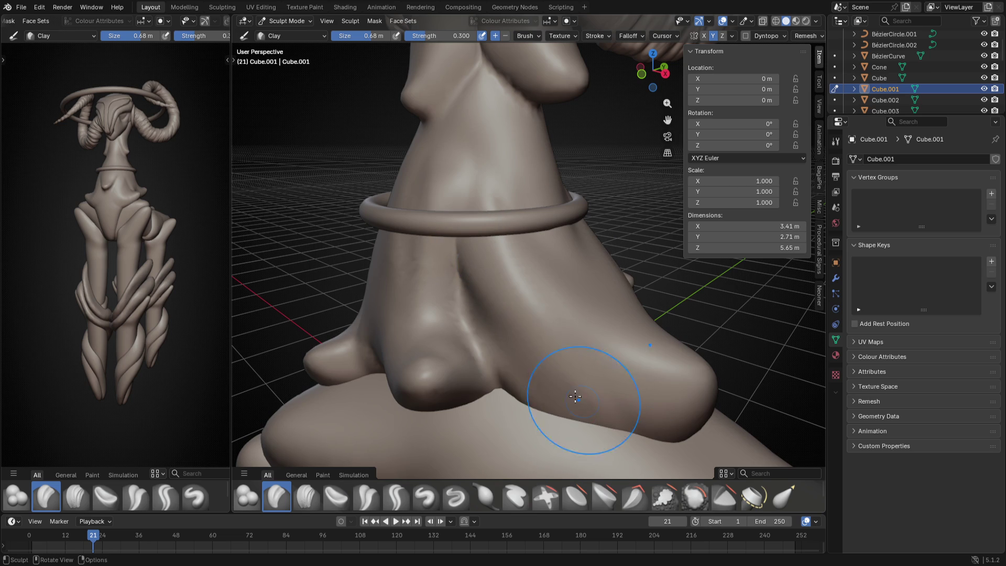
pyautogui.moveTo(522, 328)
pyautogui.mouseDown(button='middle')
pyautogui.moveTo(596, 333)
pyautogui.moveTo(546, 321)
pyautogui.moveTo(508, 341)
pyautogui.mouseUp(button='middle')
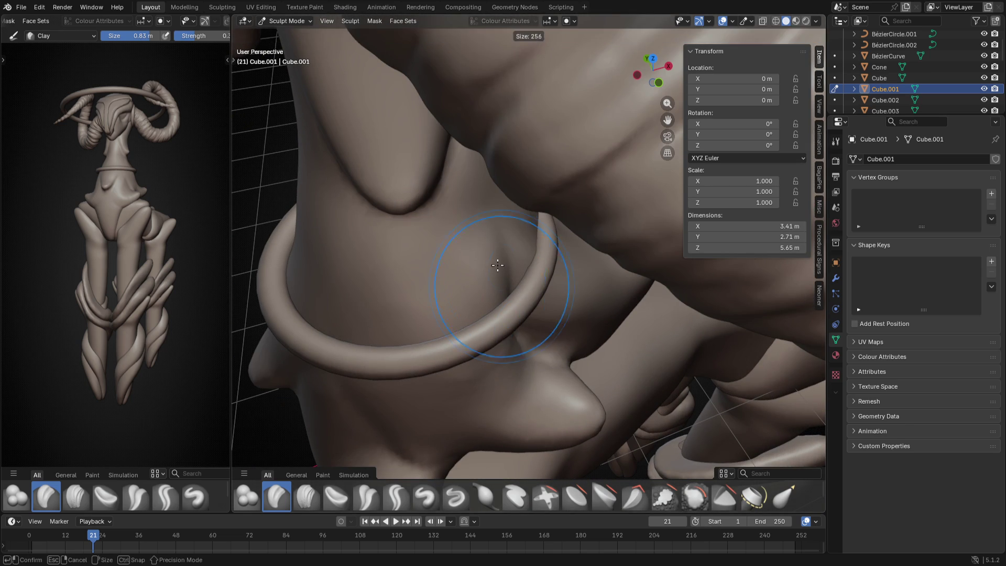
pyautogui.moveTo(497, 298)
pyautogui.mouseDown(button='middle')
pyautogui.moveTo(591, 294)
pyautogui.moveTo(482, 353)
pyautogui.moveTo(510, 275)
pyautogui.mouseUp(button='middle')
pyautogui.moveTo(461, 370); pyautogui.dragTo(456, 292, button='middle')
pyautogui.press('f')
pyautogui.click(460, 225)
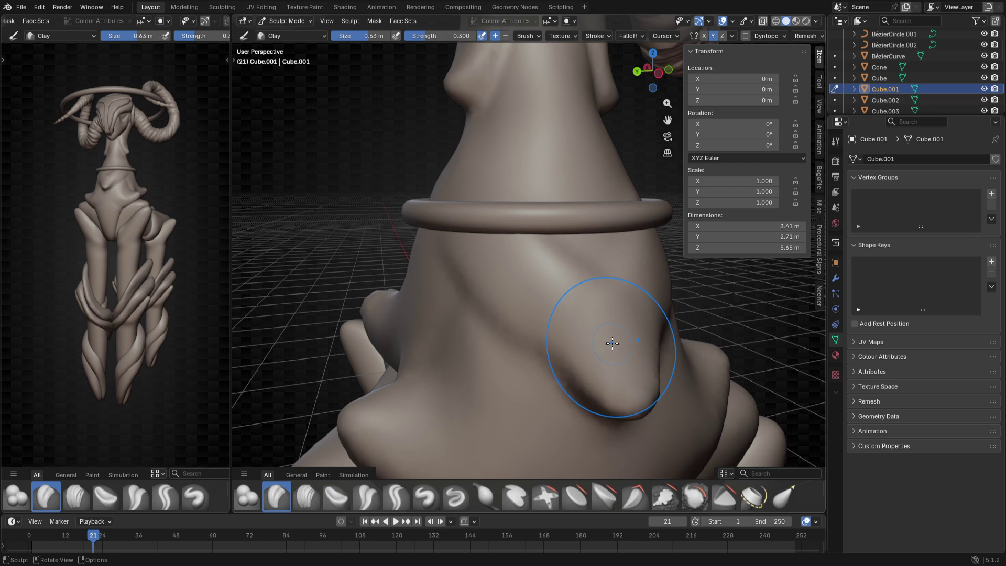
pyautogui.press('f')
pyautogui.click(470, 242)
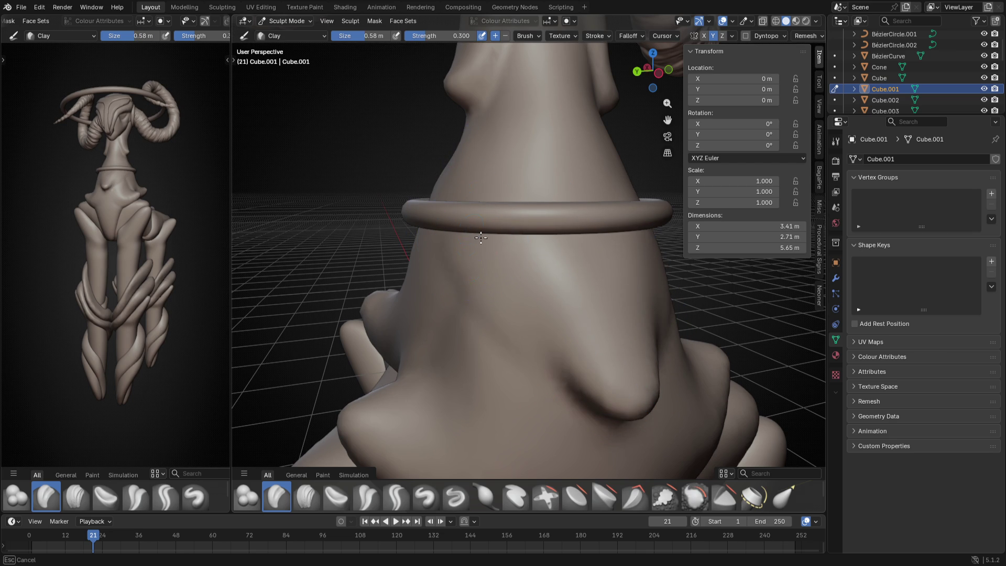
pyautogui.moveTo(538, 217)
pyautogui.mouseDown(button='middle')
pyautogui.moveTo(618, 386)
pyautogui.moveTo(645, 337)
pyautogui.moveTo(531, 300)
pyautogui.moveTo(521, 281)
pyautogui.moveTo(570, 328)
pyautogui.mouseUp(button='middle')
# Pull the neck's shape with an enlarged Snake Hook brush, then return to Object Mode
pyautogui.press('ctrl+KP_3')
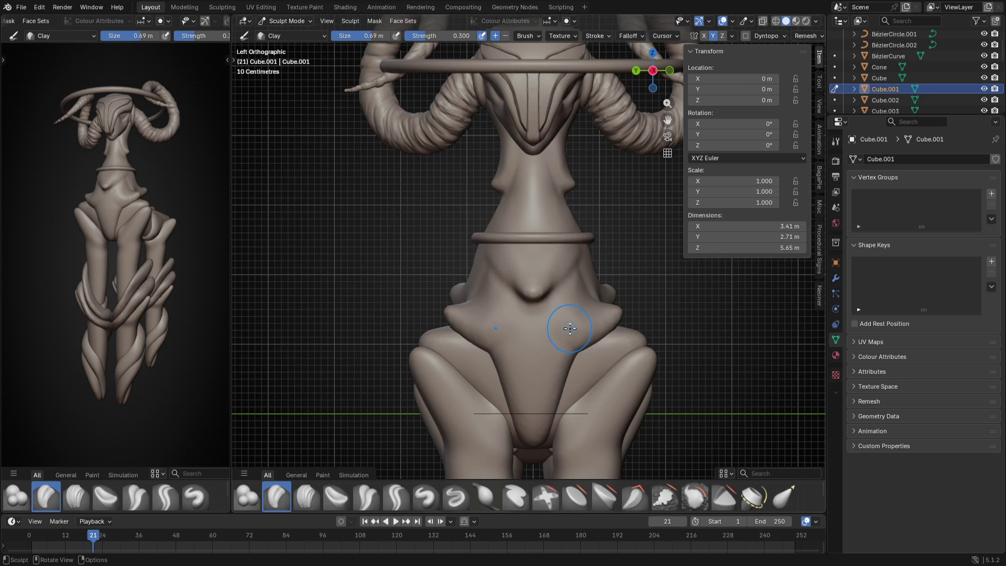
pyautogui.press('k')
pyautogui.press('f')
pyautogui.click(495, 187)
pyautogui.moveTo(495, 187); pyautogui.dragTo(502, 201)
pyautogui.hotkey('ctrl', 'Tab')
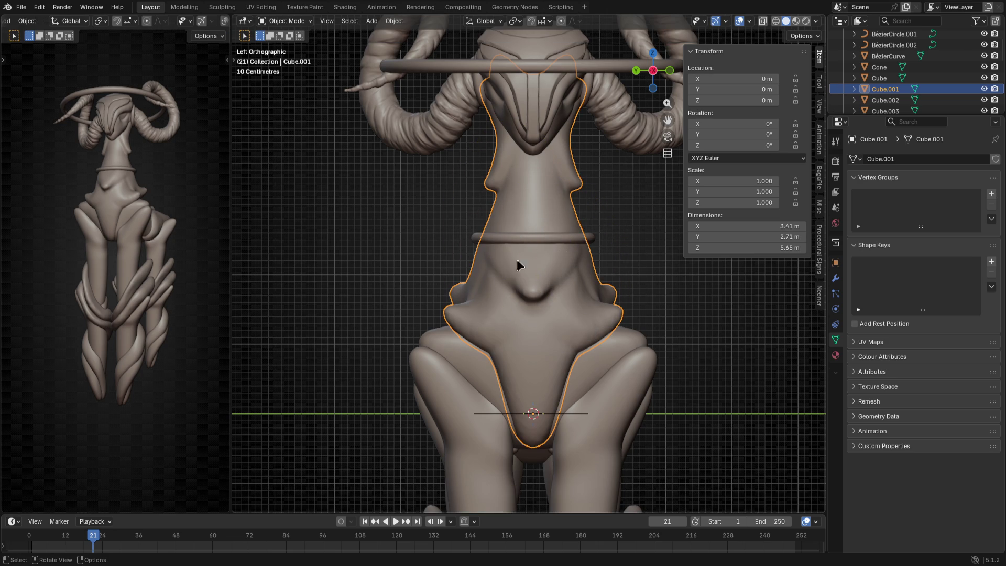
# Thicken the collar BézierCircle.002's bevel depth to 0.13 m
pyautogui.click(561, 239)
pyautogui.press('Tab')
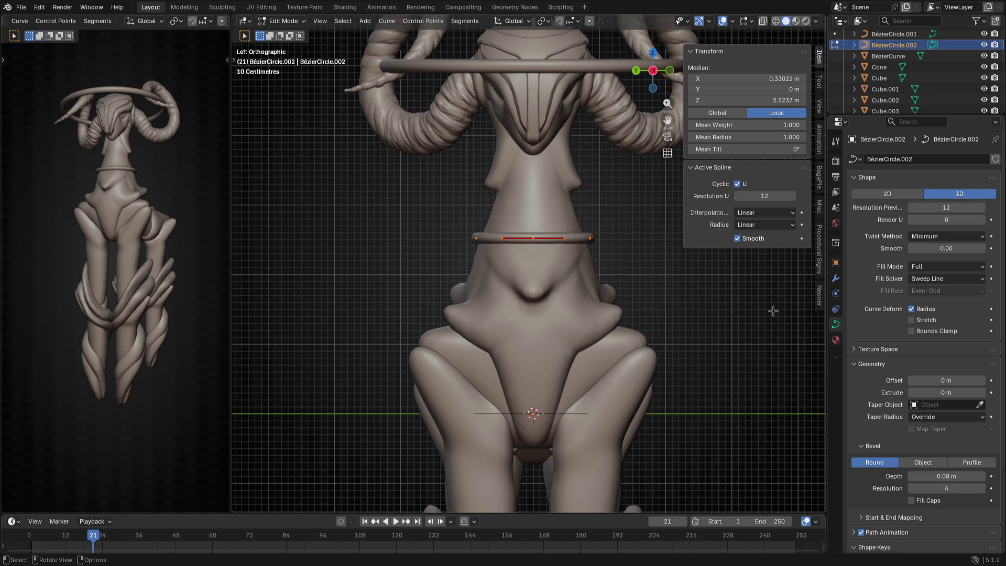
pyautogui.moveTo(947, 475); pyautogui.dragTo(963, 476)
pyautogui.press('Tab')
pyautogui.moveTo(612, 381)
pyautogui.mouseDown(button='middle')
pyautogui.moveTo(442, 387)
pyautogui.moveTo(533, 264)
pyautogui.mouseUp(button='middle')
pyautogui.hotkey('alt', 'a')
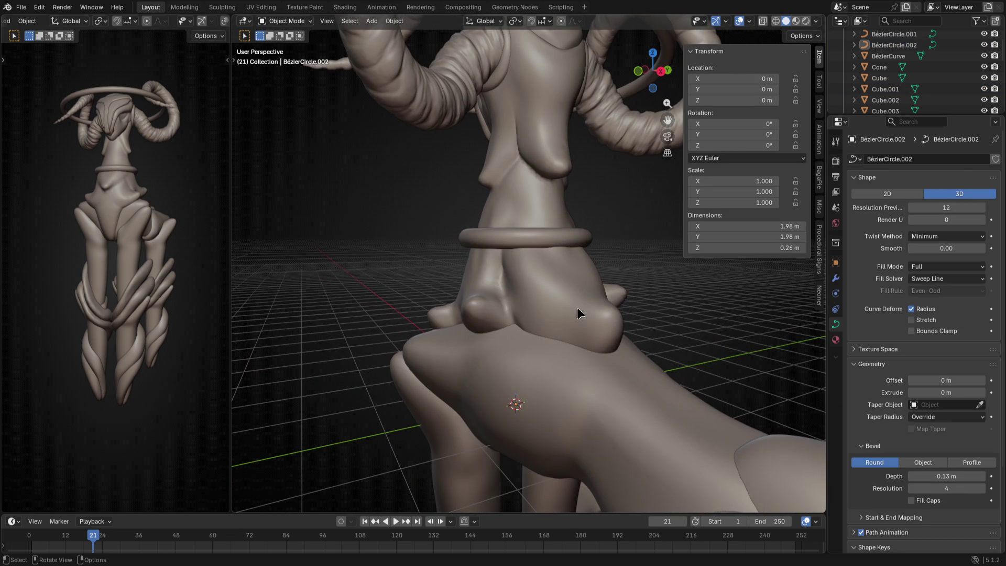
# In front view, select all halo points and raise them 1.78 m
pyautogui.moveTo(577, 307); pyautogui.dragTo(658, 341, button='middle')
pyautogui.press('KP_1')
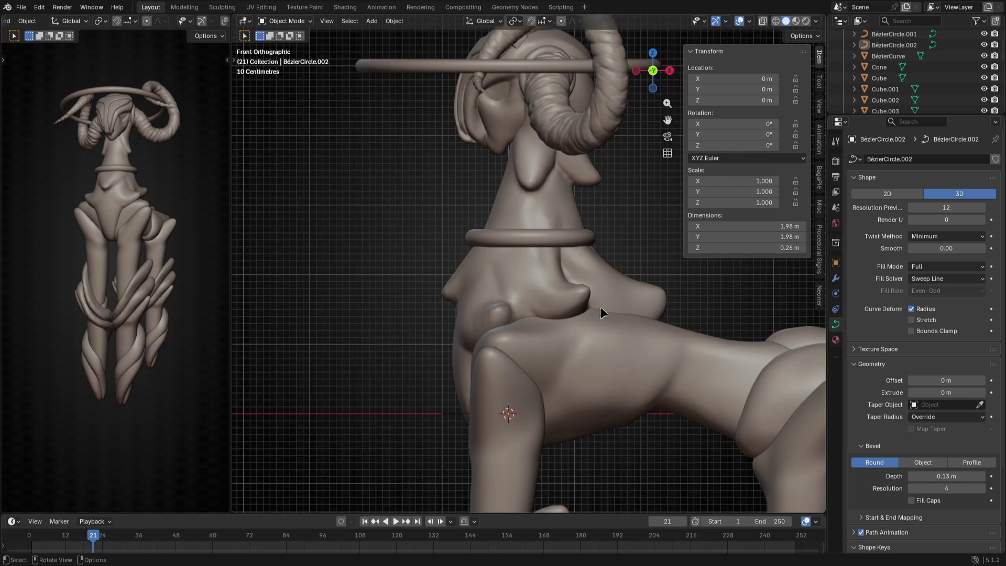
pyautogui.scroll(-2, 601, 312)
pyautogui.click(566, 127)
pyautogui.press('Tab')
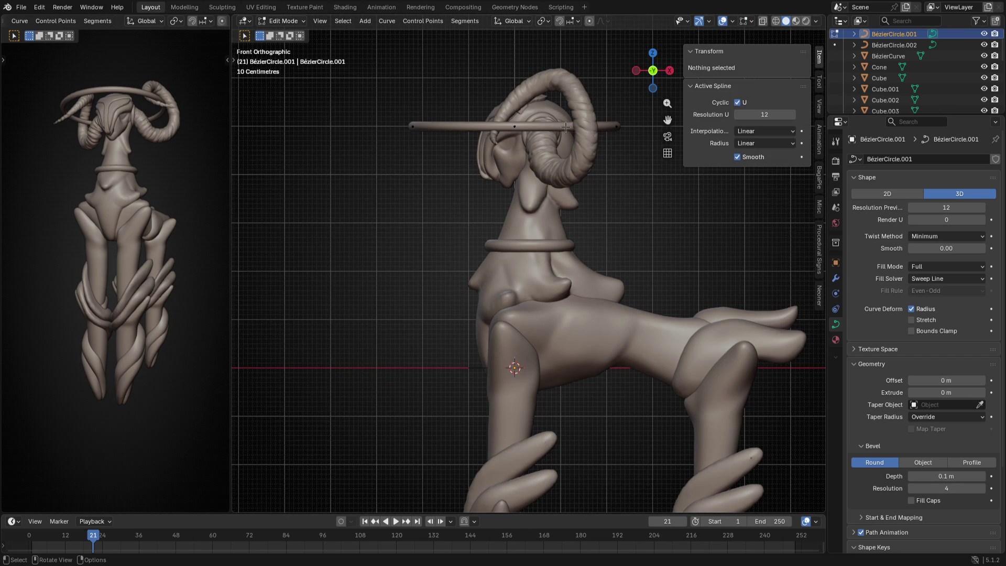
pyautogui.press('a')
pyautogui.press('g')
pyautogui.press('z')
pyautogui.click(613, 71)
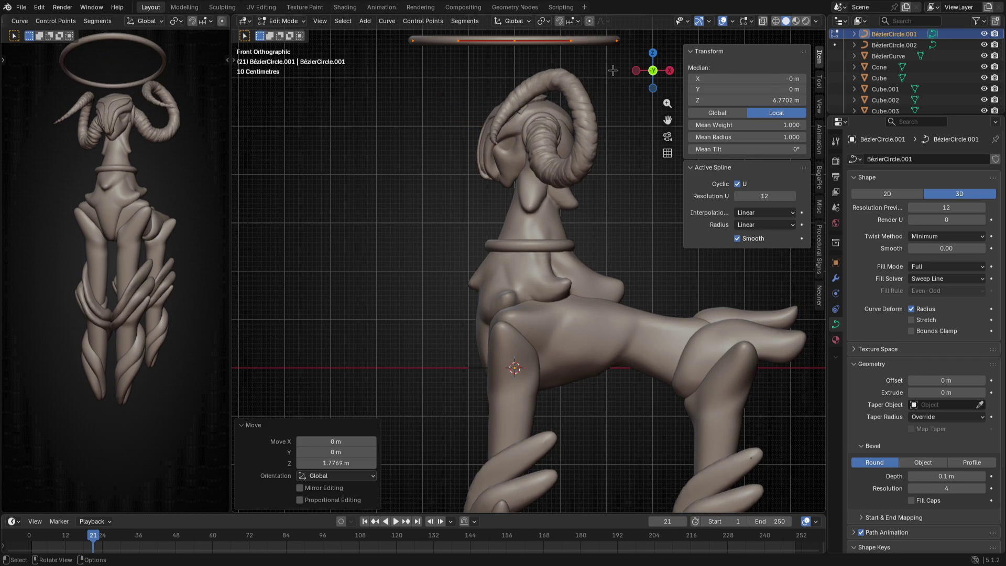
# Shrink the halo to 0.666, then lower and shrink it to sit just above the head
pyautogui.scroll(-4, 497, 128)
pyautogui.press('s')
pyautogui.click(610, 168)
pyautogui.press('g')
pyautogui.press('x')
pyautogui.press('z')
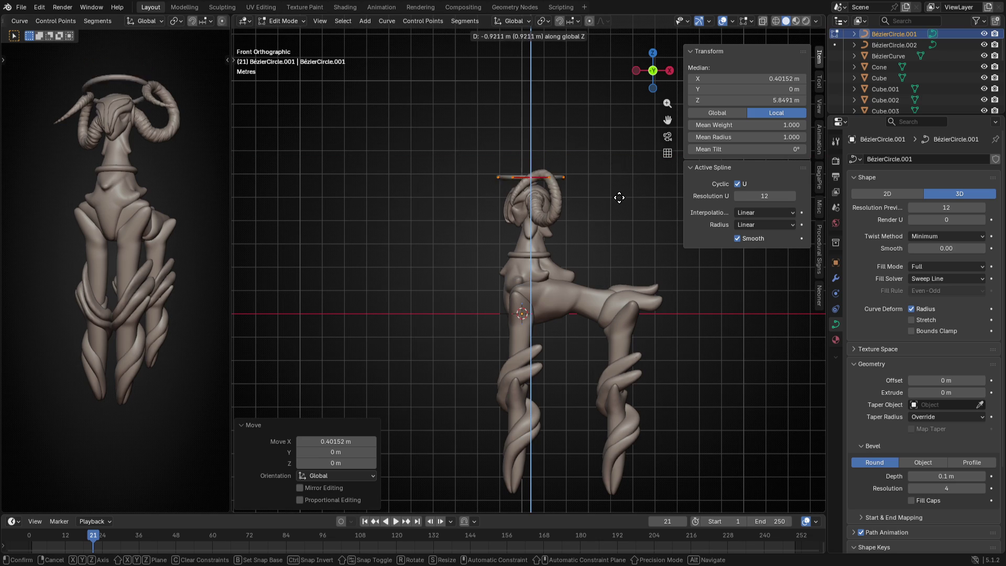
pyautogui.click(621, 174)
pyautogui.press('s')
pyautogui.click(650, 221)
pyautogui.press('g')
pyautogui.press('z')
pyautogui.click(644, 220)
# Enlarge the halo by 1.032 around the horns and leave edit mode
pyautogui.moveTo(644, 220)
pyautogui.mouseDown(button='middle')
pyautogui.moveTo(471, 277)
pyautogui.moveTo(593, 296)
pyautogui.moveTo(601, 340)
pyautogui.mouseUp(button='middle')
pyautogui.scroll(4, 602, 339)
pyautogui.moveTo(607, 283); pyautogui.dragTo(619, 187, button='middle')
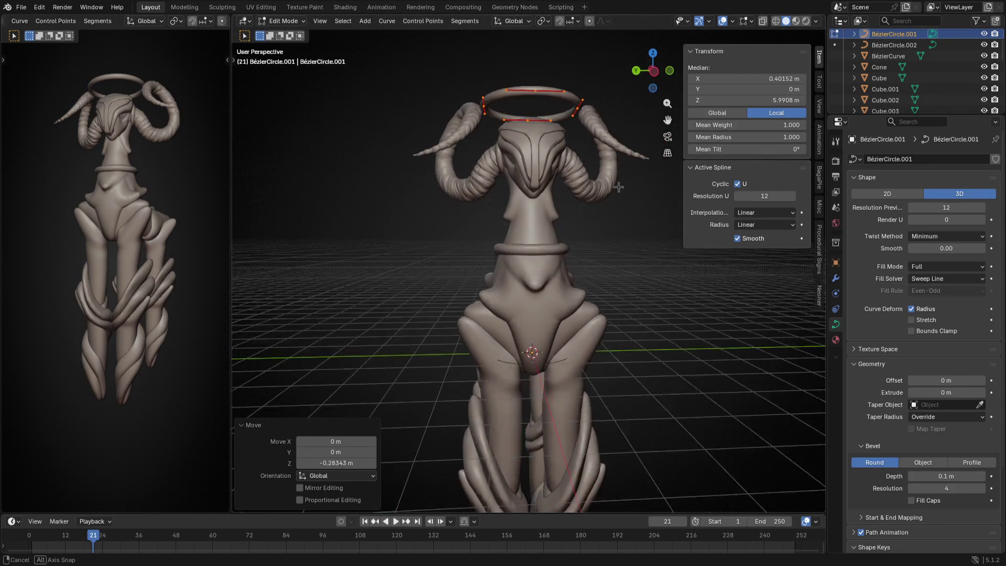
pyautogui.scroll(3, 618, 187)
pyautogui.press('s')
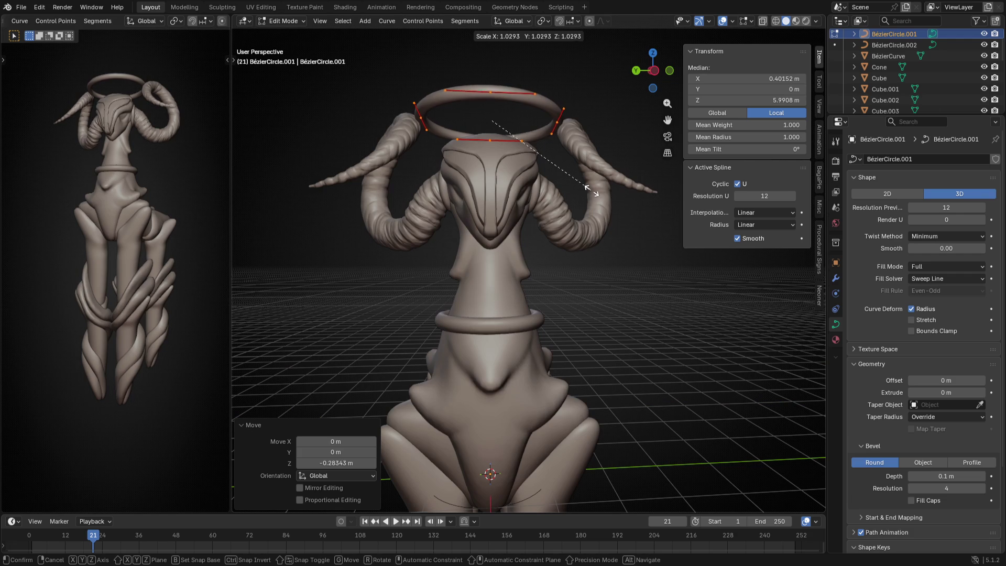
pyautogui.click(592, 191)
pyautogui.moveTo(592, 190); pyautogui.dragTo(497, 255, button='middle')
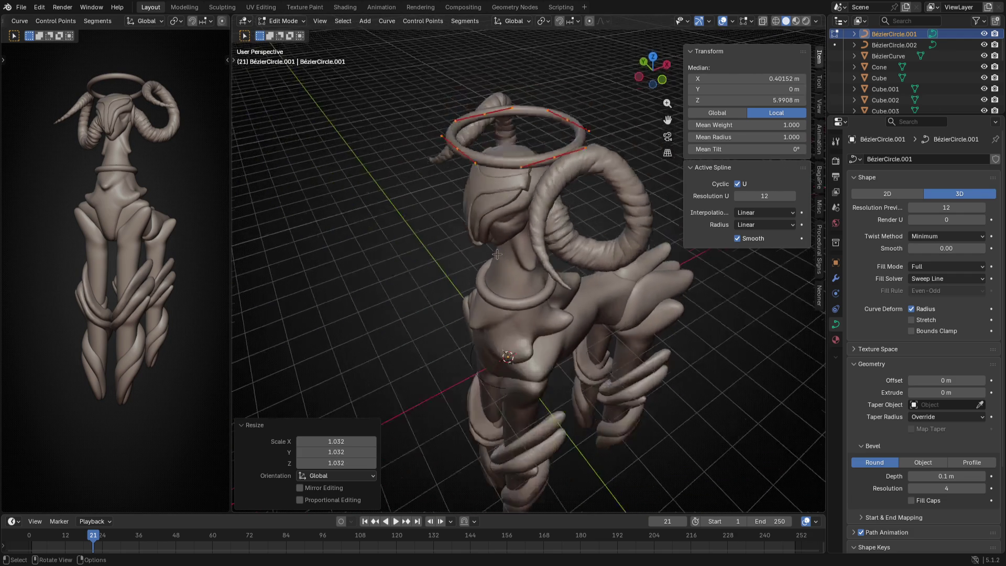
pyautogui.scroll(-3, 498, 255)
pyautogui.press('KP_1')
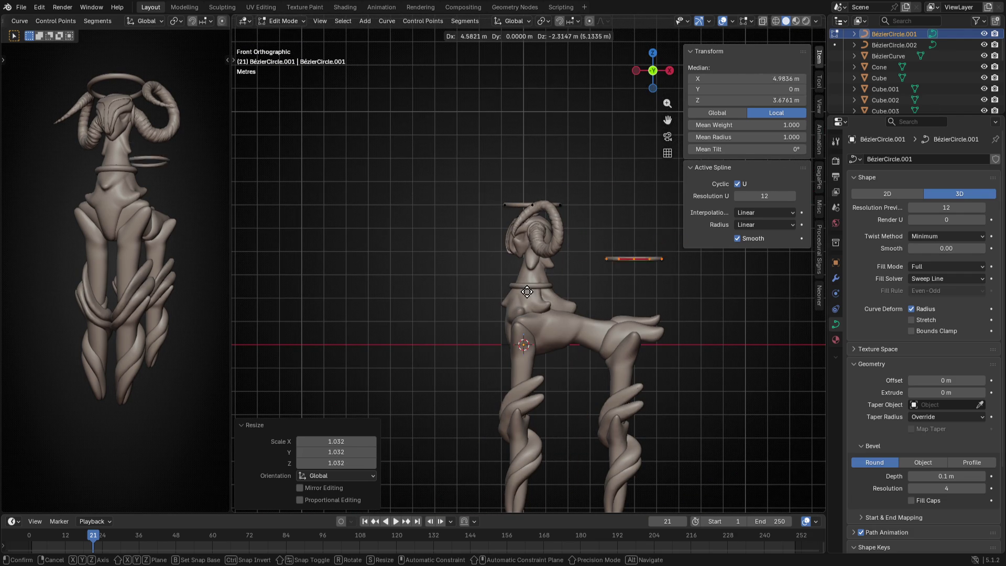
pyautogui.keyDown('shift'); pyautogui.click(473, 279); pyautogui.keyUp('shift')
pyautogui.press('Tab')
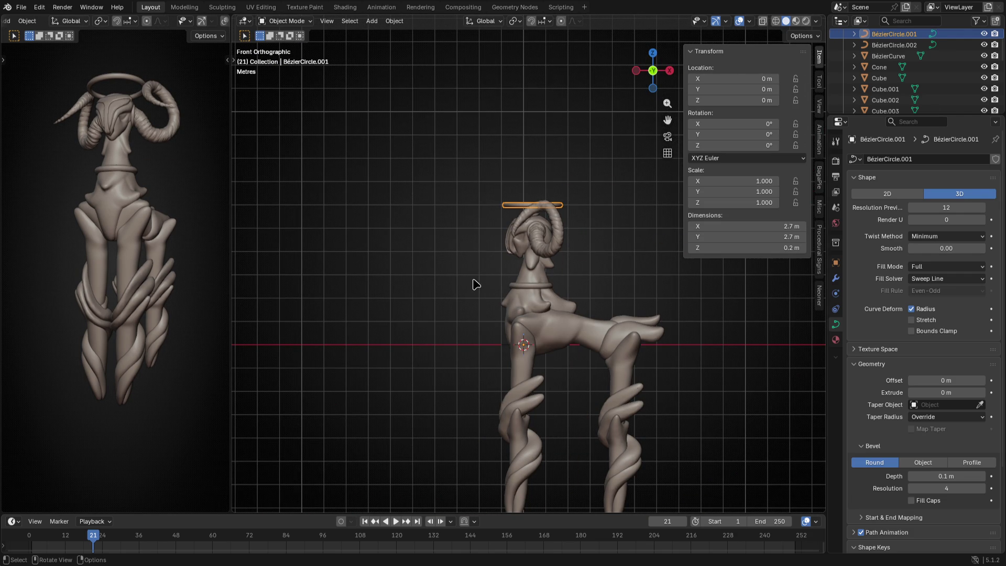
# Duplicate the halo segment in place and rotate the copy beside the goat's head
pyautogui.hotkey('shift', 'd')
pyautogui.press('Escape')
pyautogui.press('Tab')
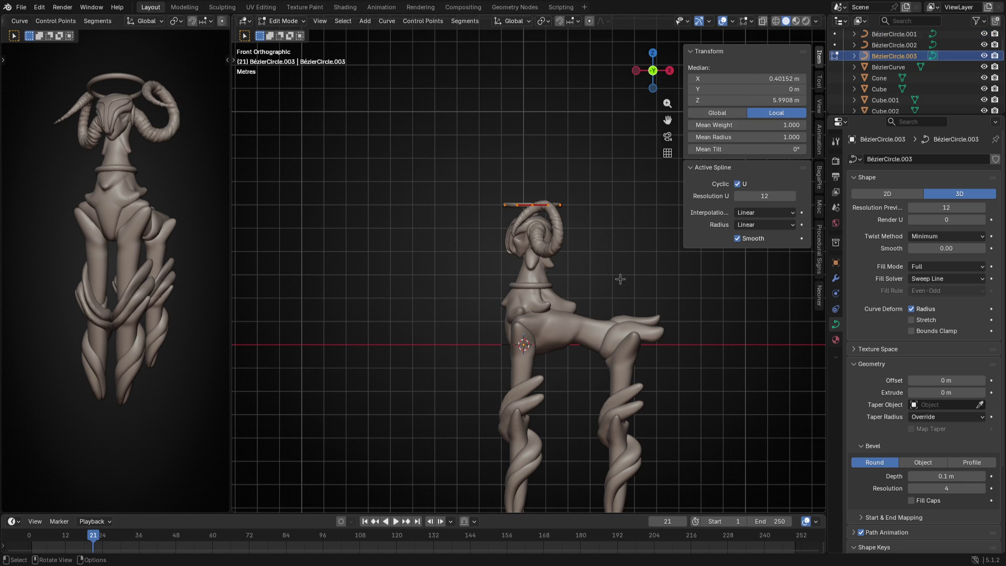
pyautogui.press('r')
pyautogui.press('g')
pyautogui.click(568, 297)
pyautogui.press('g')
pyautogui.click(561, 315)
# Shrink the copied ring and drop it near the nose
pyautogui.press('r')
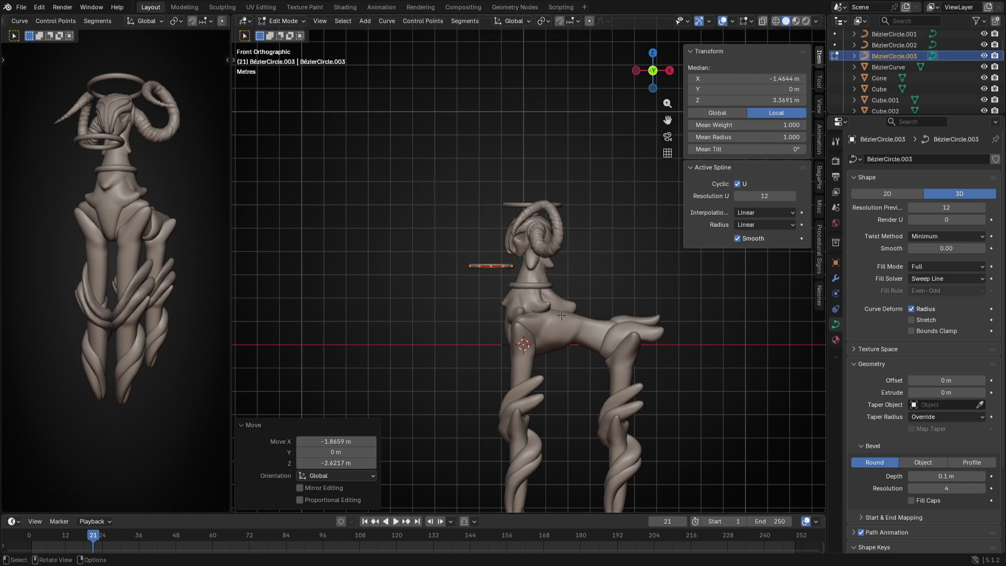
pyautogui.click(586, 286)
pyautogui.press('s')
pyautogui.click(568, 280)
pyautogui.press('g')
pyautogui.click(594, 261)
# Shrink the nose ring to under half size and thin its bevel depth to 0.05 m
pyautogui.moveTo(942, 475); pyautogui.dragTo(938, 475)
pyautogui.moveTo(525, 314); pyautogui.dragTo(680, 312, button='middle')
pyautogui.press('s')
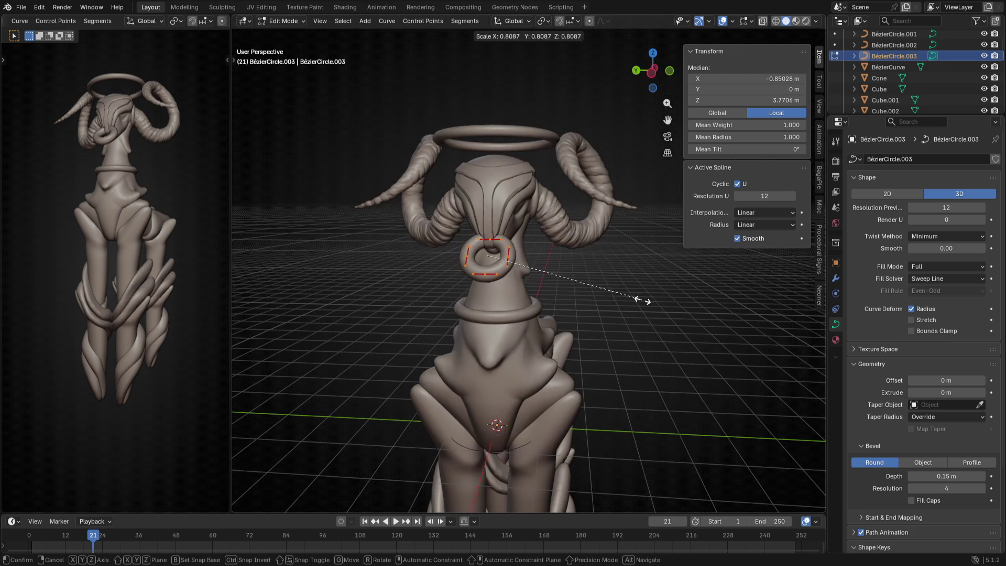
pyautogui.click(570, 288)
pyautogui.moveTo(951, 481); pyautogui.dragTo(909, 481)
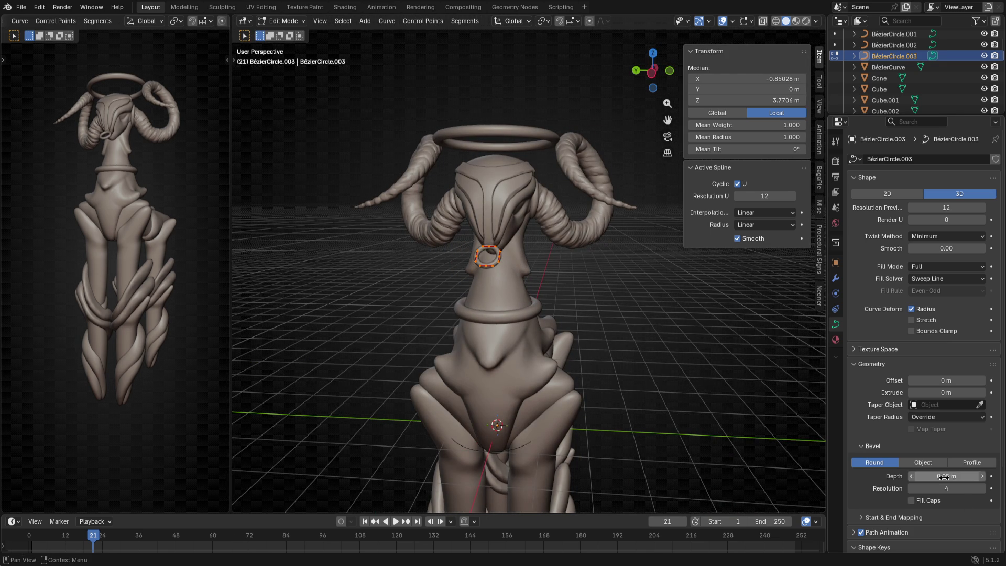
# Tilt the nose ring and move it onto the front of the muzzle
pyautogui.press('KP_3')
pyautogui.press('ctrl+KP_1')
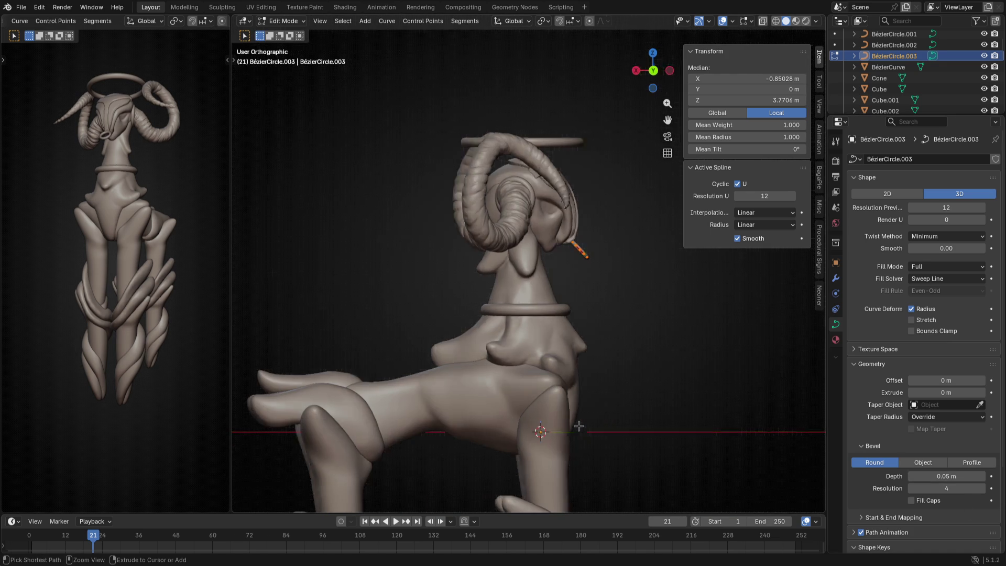
pyautogui.scroll(4, 627, 426)
pyautogui.keyDown('shift'); pyautogui.moveTo(642, 255); pyautogui.dragTo(542, 262, button='middle'); pyautogui.keyUp('shift')
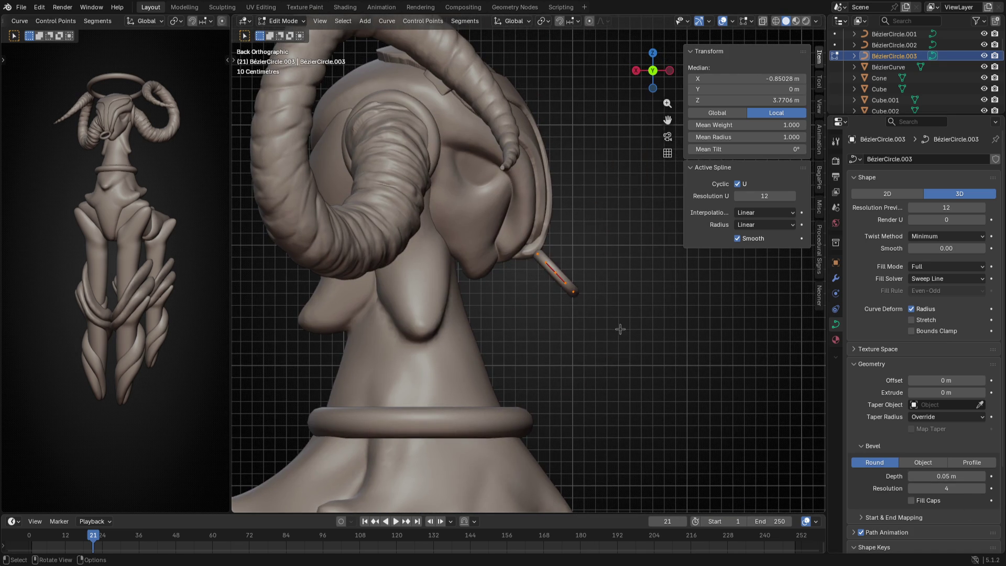
pyautogui.press('r')
pyautogui.click(577, 367)
pyautogui.press('g')
pyautogui.click(552, 366)
# Deselect the ring's points, check the face-on view, and return to Object Mode
pyautogui.moveTo(590, 355)
pyautogui.mouseDown(button='middle')
pyautogui.moveTo(493, 365)
pyautogui.moveTo(672, 375)
pyautogui.mouseUp(button='middle')
pyautogui.scroll(-3, 493, 365)
pyautogui.hotkey('alt', 'a')
pyautogui.press('ctrl+KP_3')
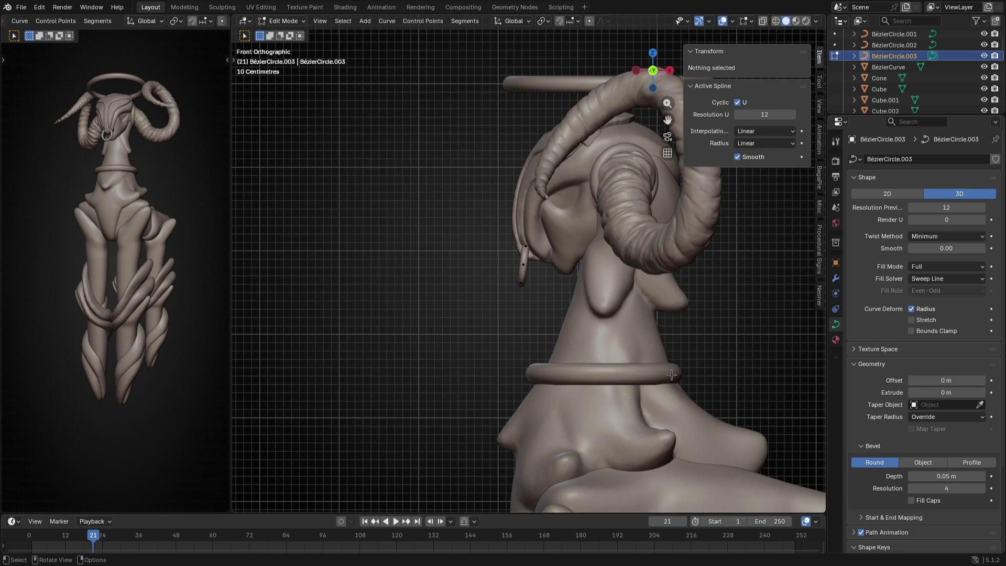
pyautogui.press('Tab')
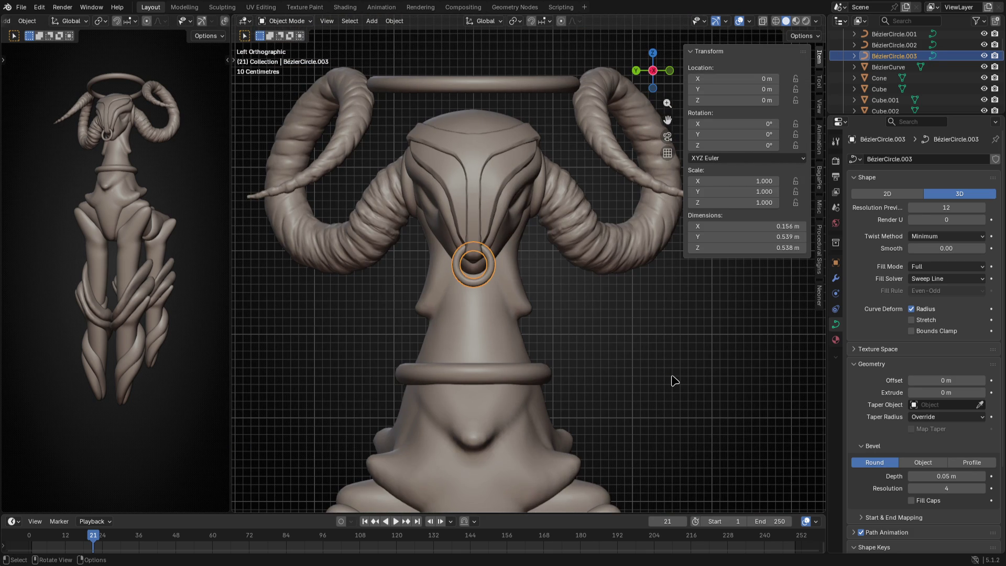
# Try a 0.06 m bevel depth on the nose ring, then restore 0.05 m
pyautogui.hotkey('alt', 'a')
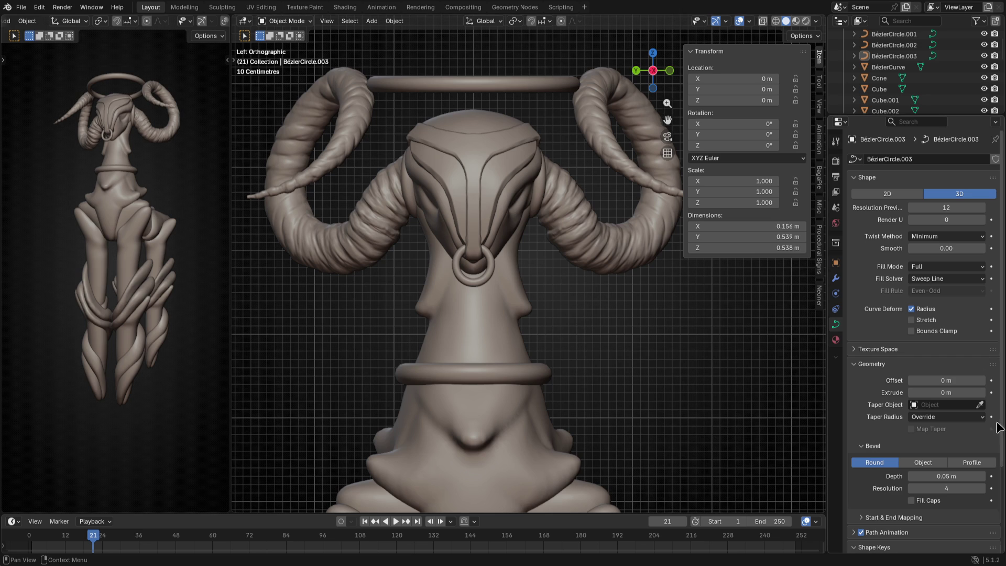
pyautogui.click(983, 476)
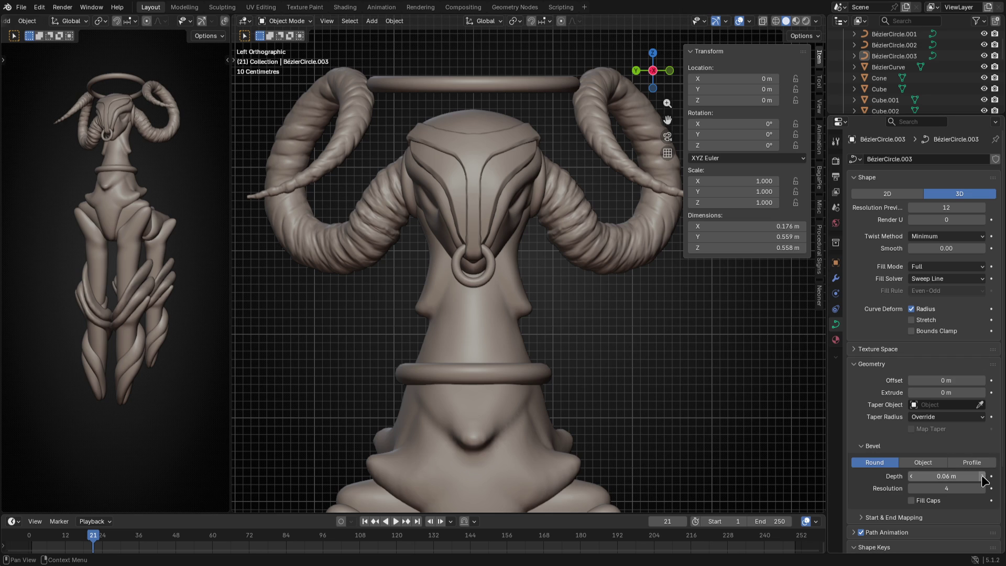
pyautogui.click(912, 477)
# Scale all the ring's points up by 1.147 and lower it along Z
pyautogui.press('Tab')
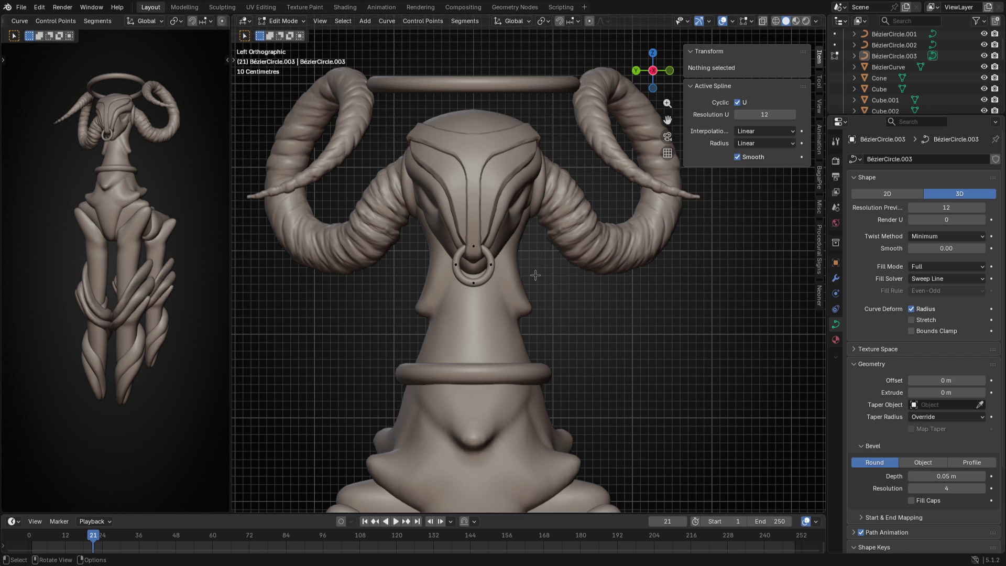
pyautogui.press('a')
pyautogui.press('s')
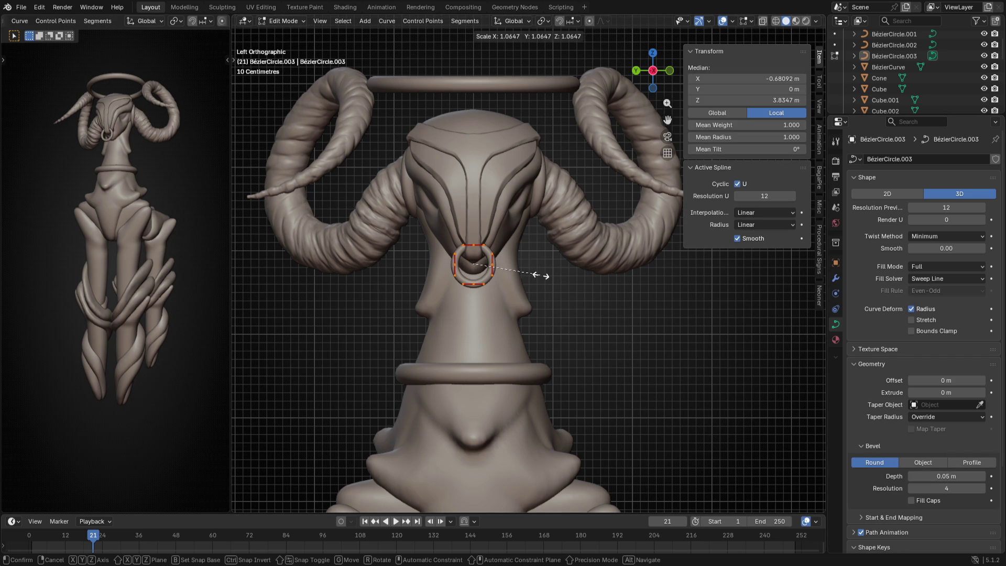
pyautogui.click(545, 276)
pyautogui.press('g')
pyautogui.press('z')
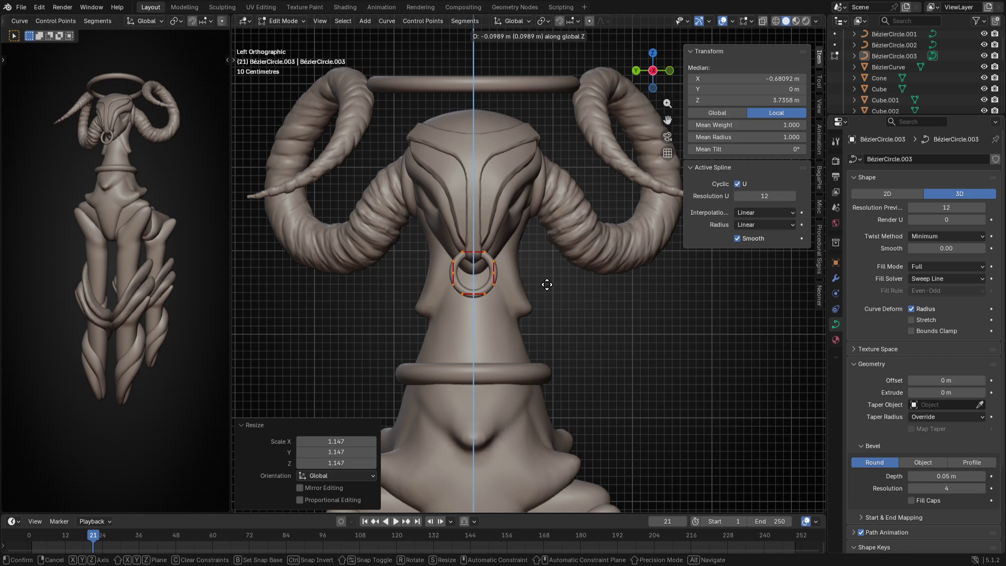
pyautogui.click(545, 280)
pyautogui.press('Tab')
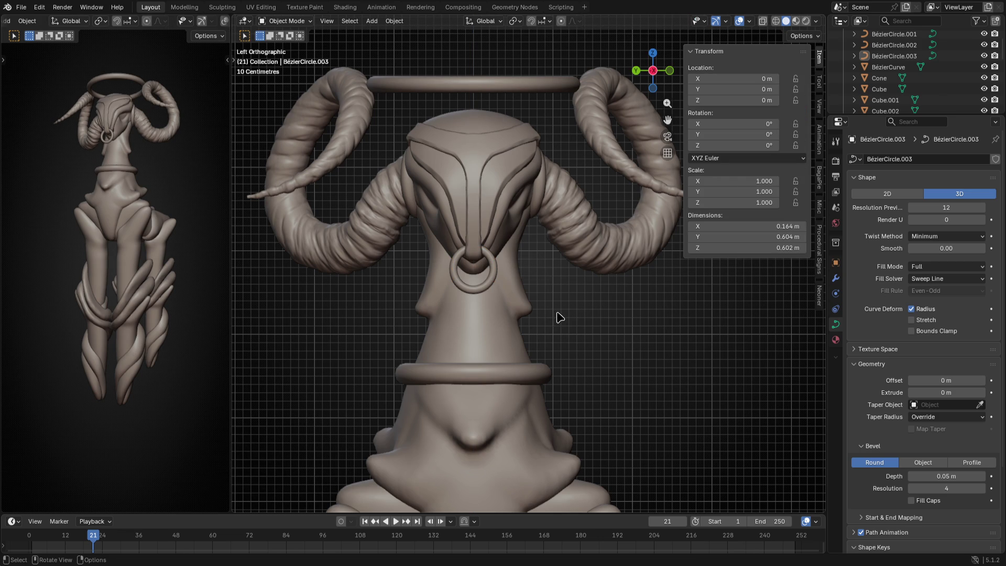
pyautogui.moveTo(655, 366)
pyautogui.mouseDown(button='middle')
pyautogui.moveTo(533, 343)
pyautogui.moveTo(543, 336)
pyautogui.mouseUp(button='middle')
# Tilt the nose ring 14.2° and reposition it on the muzzle in Edit Mode
pyautogui.press('Tab')
pyautogui.press('ctrl+KP_1')
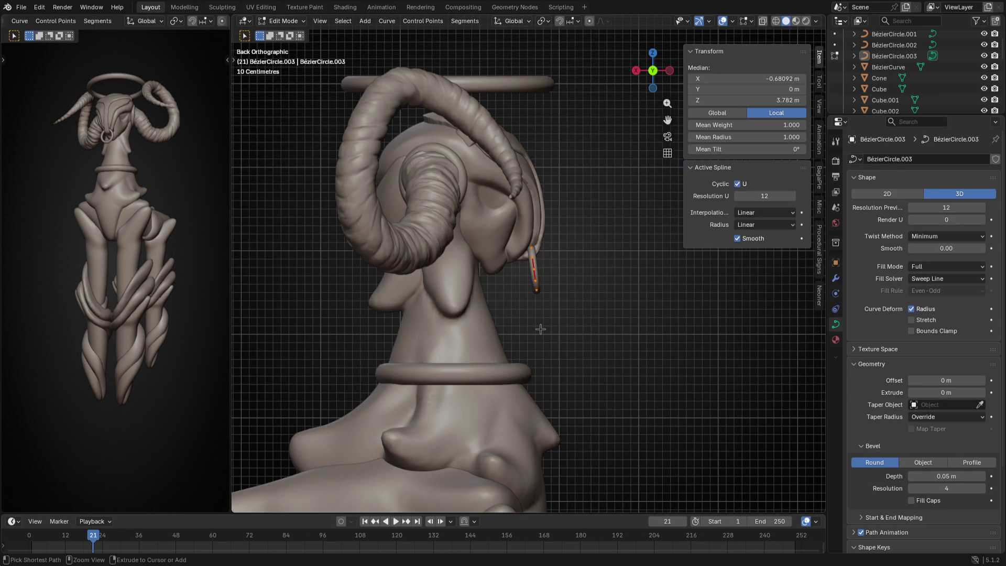
pyautogui.scroll(5, 541, 329)
pyautogui.press('r')
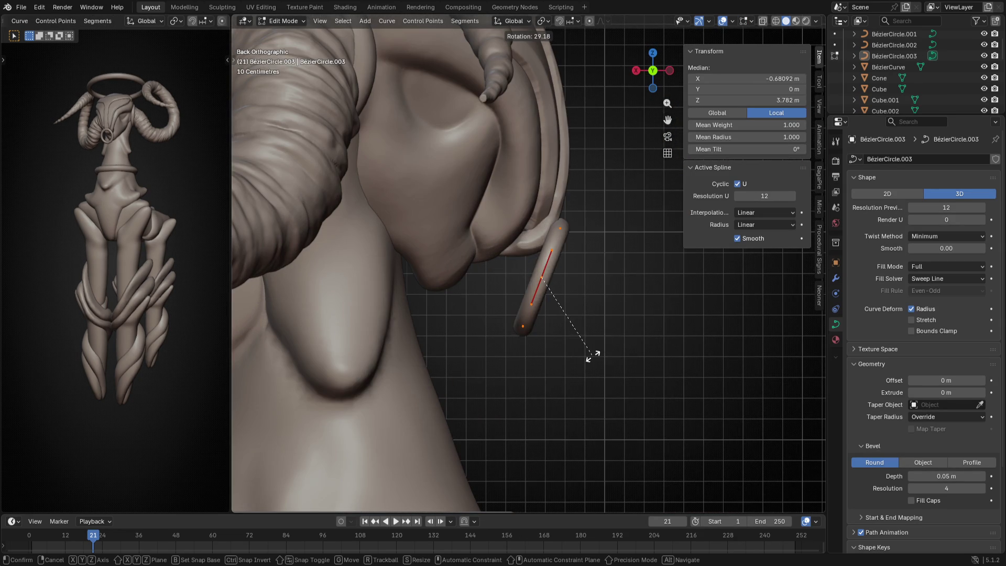
pyautogui.click(614, 343)
pyautogui.press('g')
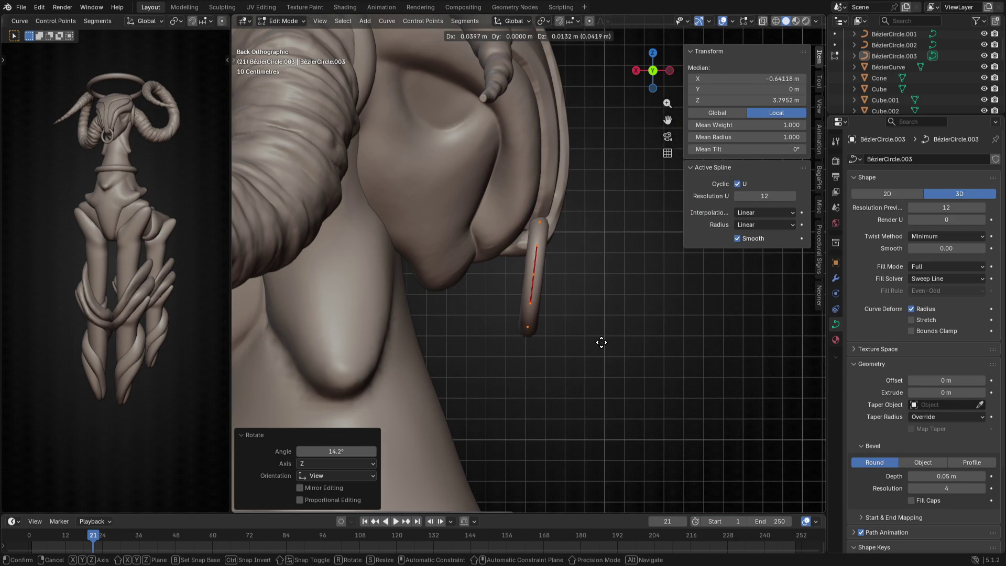
pyautogui.click(598, 344)
pyautogui.press('Tab')
# From the face-on view, select the 2.7 m halo ring and duplicate it
pyautogui.moveTo(624, 343)
pyautogui.mouseDown(button='middle')
pyautogui.moveTo(539, 348)
pyautogui.moveTo(510, 329)
pyautogui.moveTo(474, 336)
pyautogui.mouseUp(button='middle')
pyautogui.press('KP_3')
pyautogui.press('ctrl+KP_3')
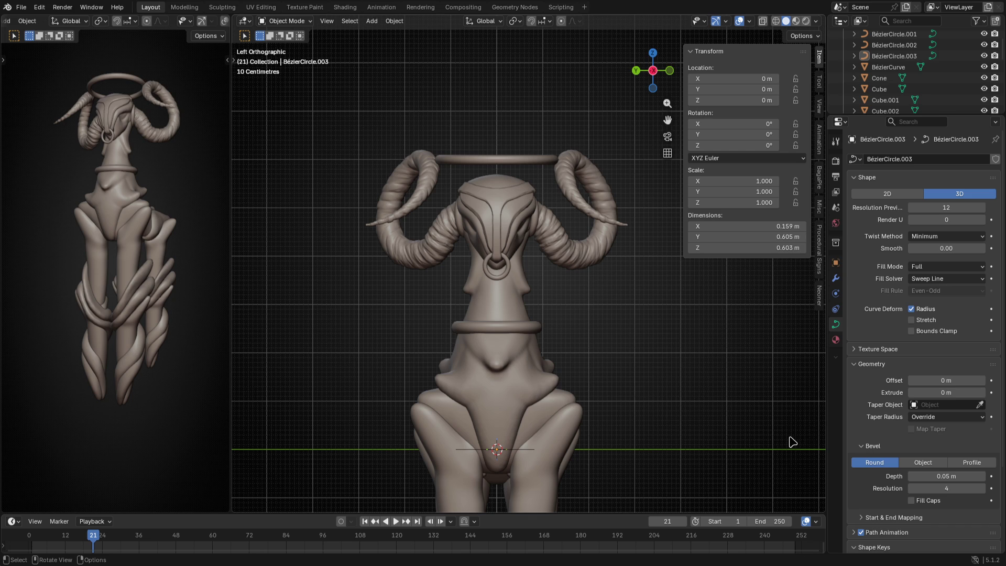
pyautogui.scroll(-4, 663, 361)
pyautogui.scroll(3, 664, 362)
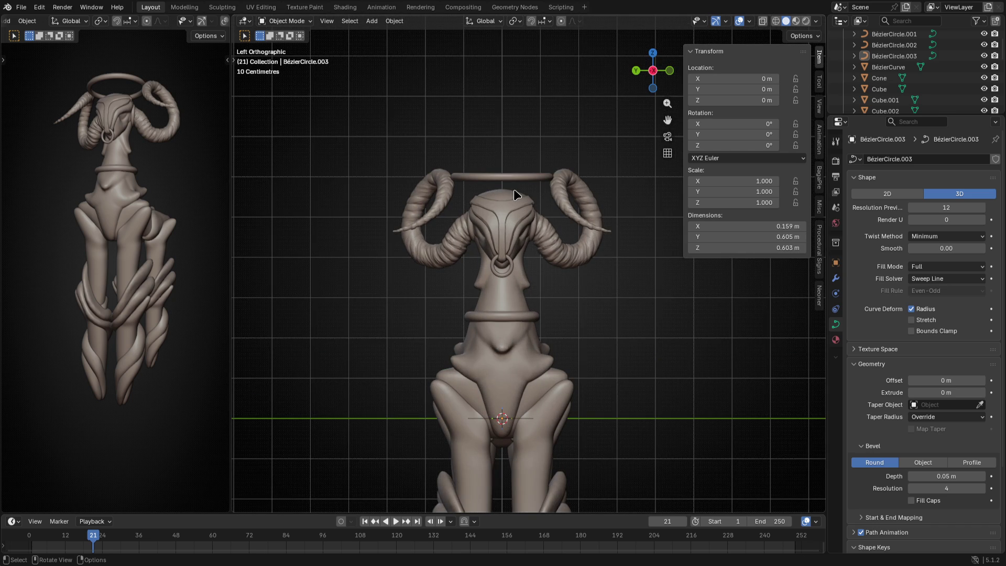
pyautogui.scroll(4, 490, 188)
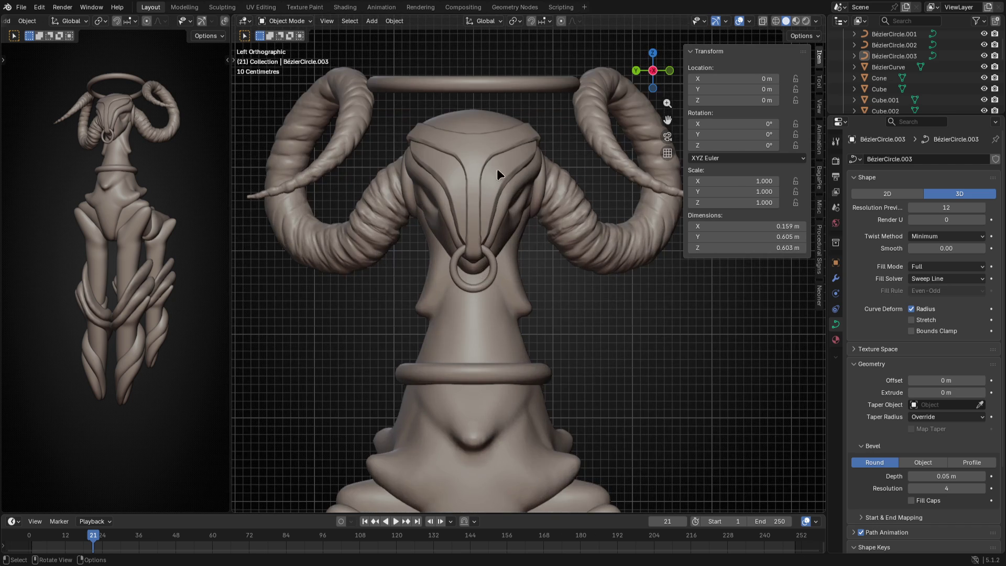
pyautogui.click(503, 79)
pyautogui.hotkey('shift', 'd')
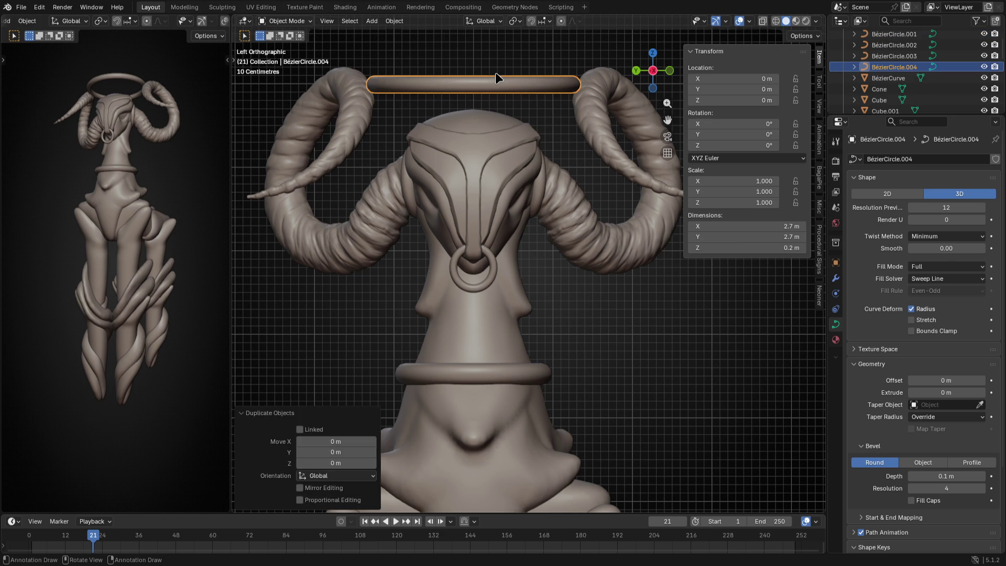
# Keep the halo copy in place, stand it upright at 90°, and shrink it beside the horn
pyautogui.rightClick(504, 74)
pyautogui.press('Tab')
pyautogui.press('r')
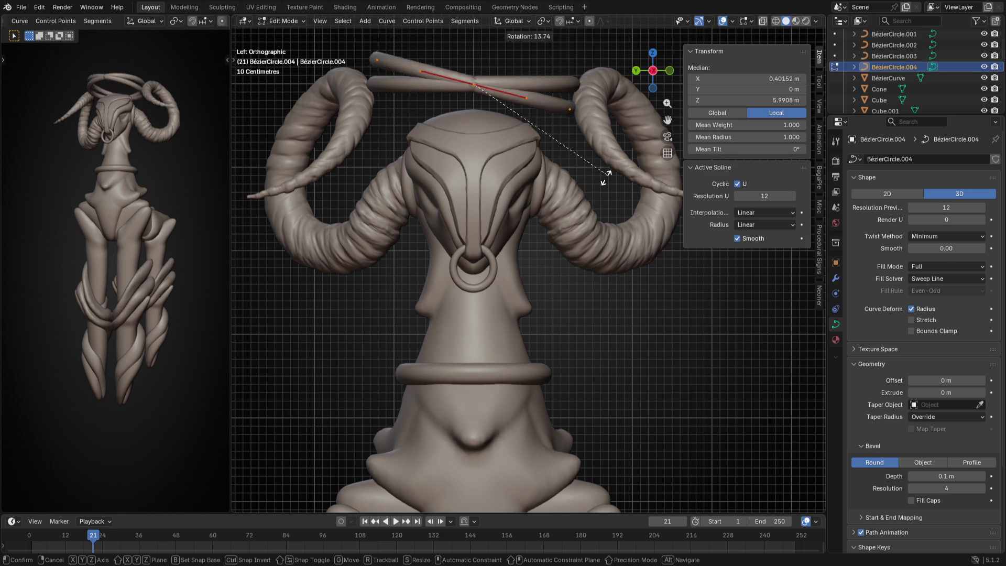
pyautogui.click(429, 218)
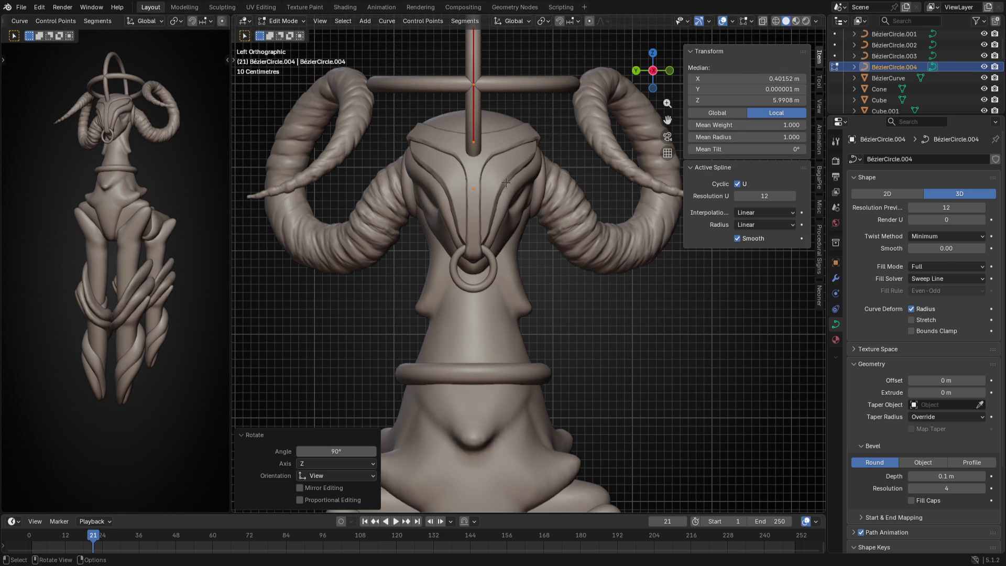
pyautogui.press('g')
pyautogui.click(606, 338)
pyautogui.press('s')
pyautogui.click(594, 272)
# Angle the band about 45° along the horn and refine its tilt, size and position
pyautogui.press('r')
pyautogui.click(574, 319)
pyautogui.press('g')
pyautogui.click(573, 320)
pyautogui.press('r')
pyautogui.click(618, 341)
pyautogui.press('s')
pyautogui.click(598, 327)
pyautogui.press('r')
pyautogui.click(681, 340)
pyautogui.press('g')
pyautogui.click(675, 352)
# Shift the band along the horn to settle it, then return to Object Mode
pyautogui.moveTo(675, 352); pyautogui.dragTo(543, 302, button='middle')
pyautogui.press('g')
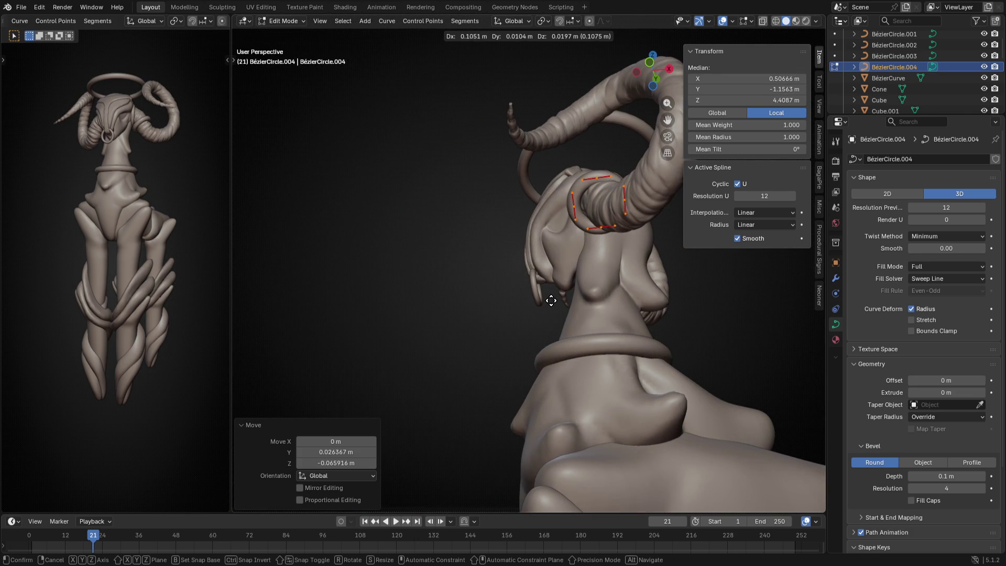
pyautogui.click(545, 296)
pyautogui.moveTo(545, 295); pyautogui.dragTo(674, 341, button='middle')
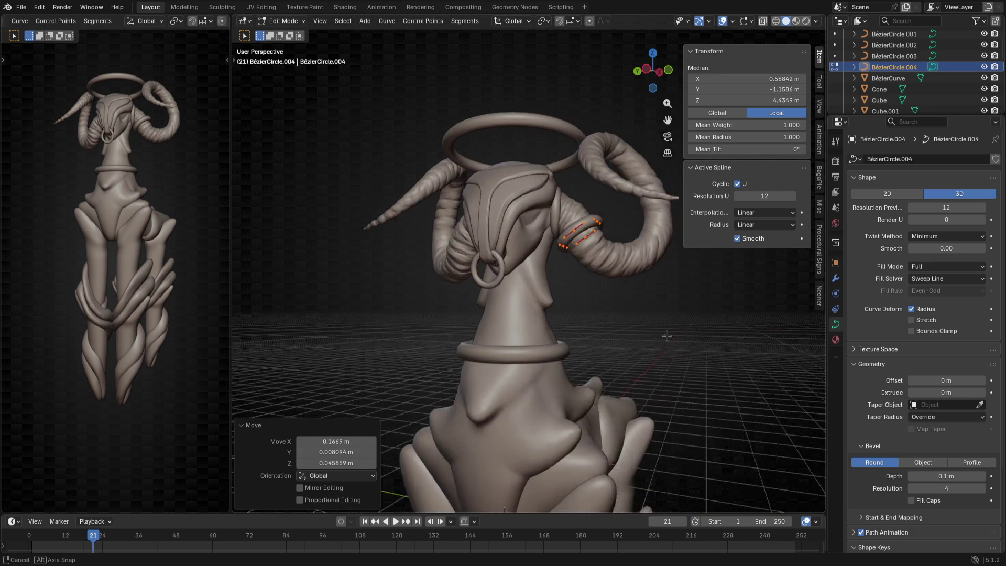
pyautogui.press('Tab')
pyautogui.scroll(-2, 631, 331)
pyautogui.press('KP_1')
pyautogui.press('ctrl+KP_3')
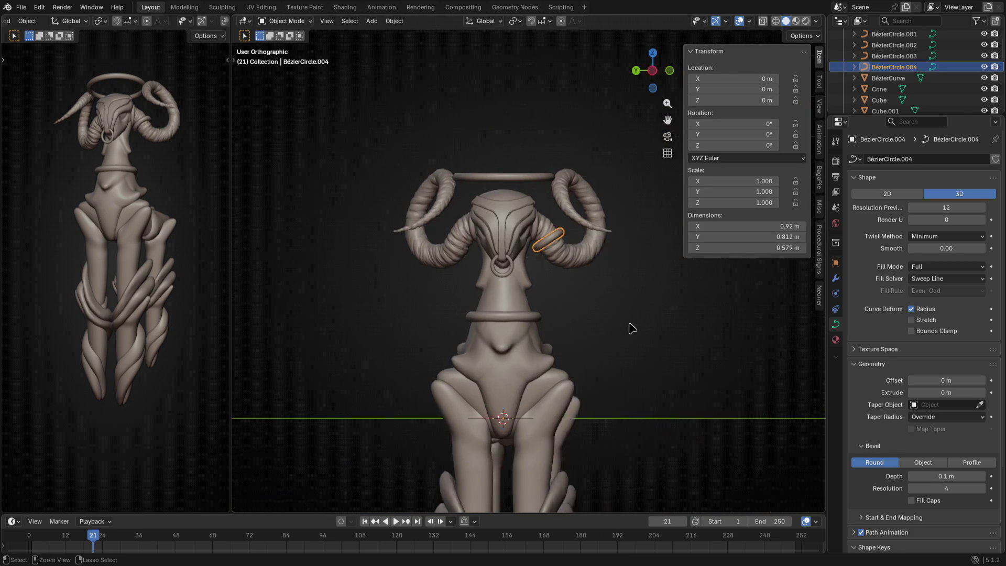
# Reselect the horn band and slightly thicken its tube
pyautogui.click(631, 329)
pyautogui.scroll(5, 632, 328)
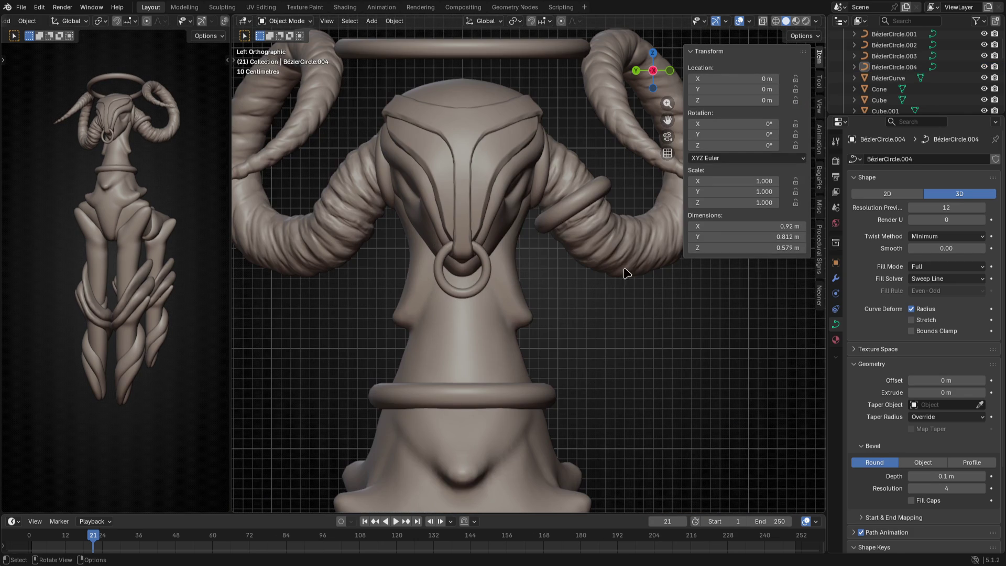
pyautogui.click(582, 195)
pyautogui.moveTo(938, 476)
pyautogui.mouseDown()
pyautogui.moveTo(959, 475)
pyautogui.moveTo(941, 476)
pyautogui.mouseUp()
pyautogui.keyDown('ctrl'); pyautogui.scroll(-3, 513, 332); pyautogui.keyUp('ctrl')
# Tilt the horn band's curve points in Edit Mode to better match the horn
pyautogui.press('r')
pyautogui.press('Escape')
pyautogui.press('Tab')
pyautogui.press('r')
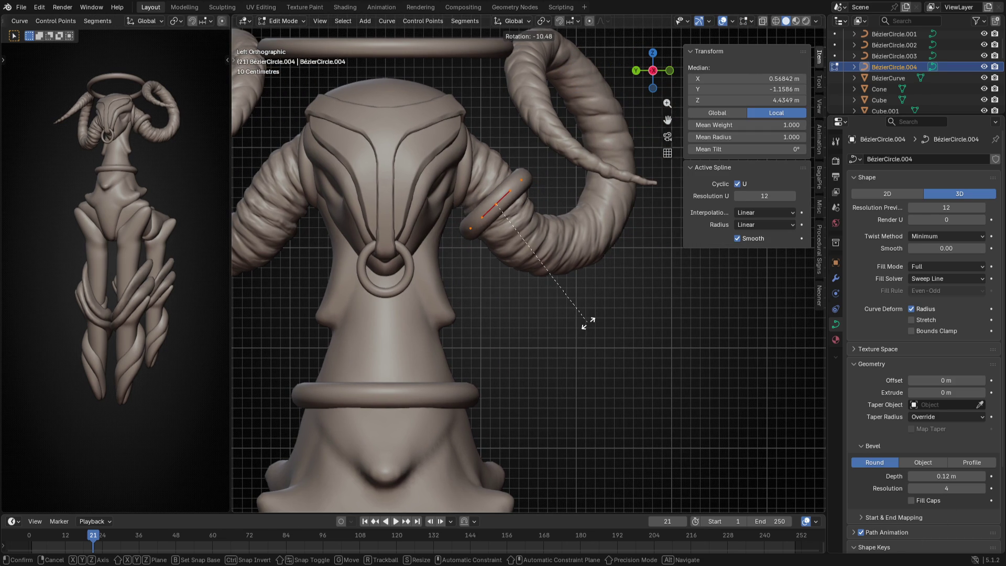
pyautogui.click(588, 323)
pyautogui.press('Tab')
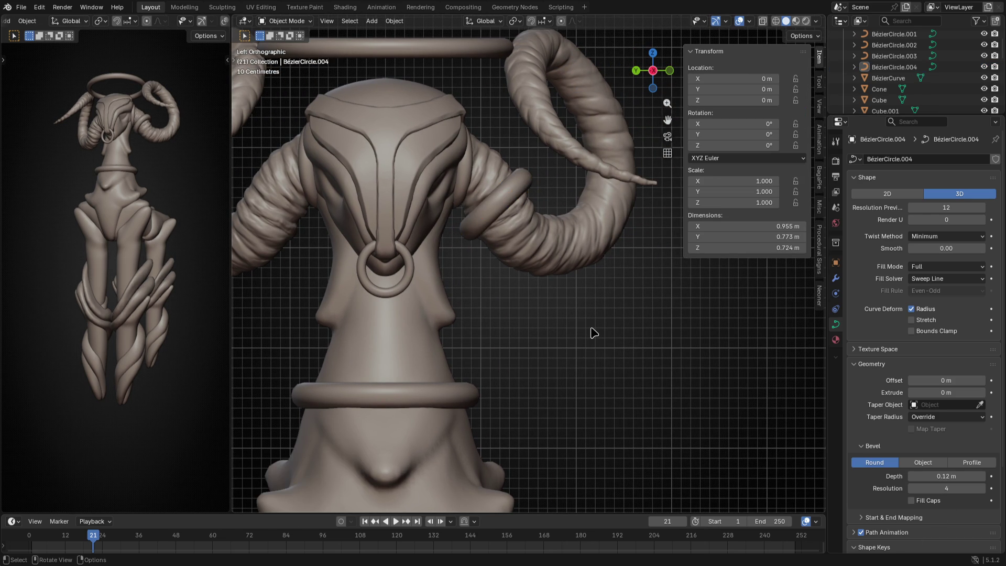
pyautogui.scroll(-3, 594, 333)
pyautogui.scroll(3, 594, 333)
# From the top view, move the ring toward the horn tip
pyautogui.press('Tab')
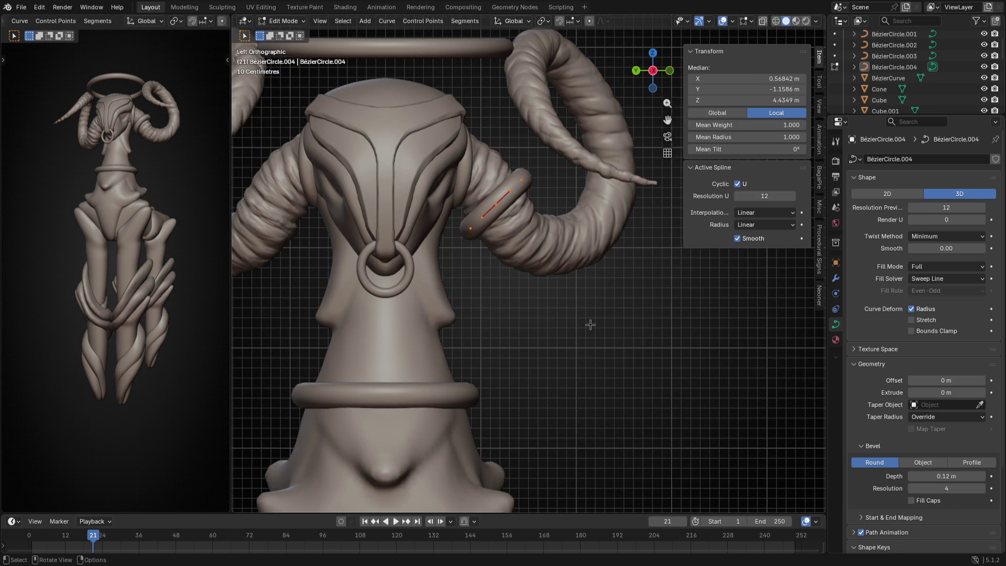
pyautogui.moveTo(597, 316); pyautogui.dragTo(563, 347, button='middle')
pyautogui.press('KP_7')
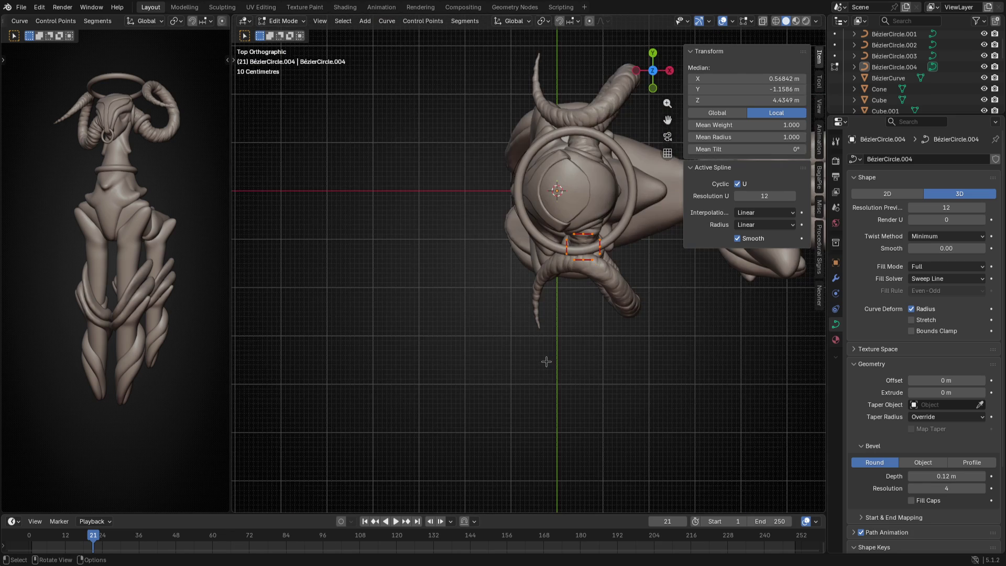
pyautogui.press('g')
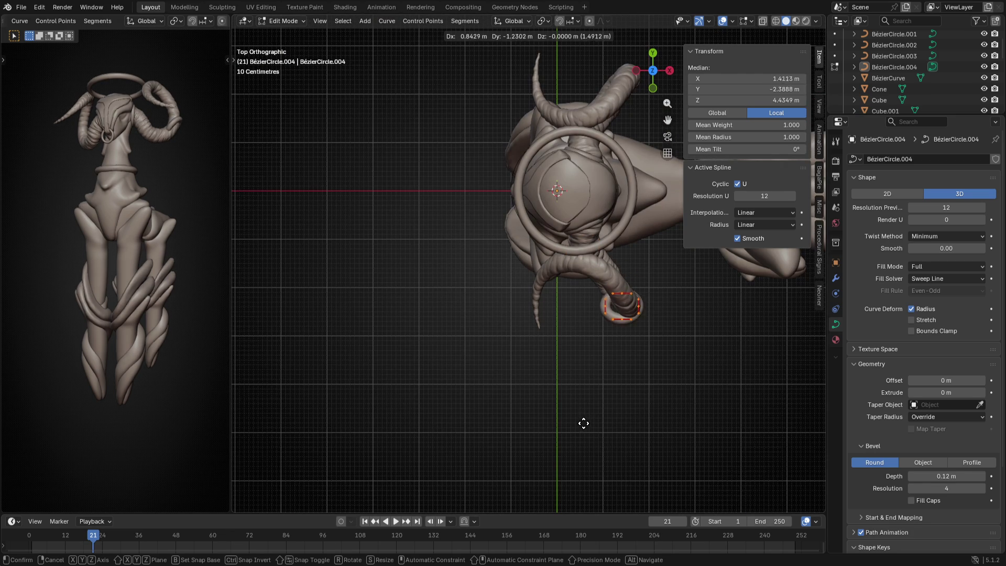
pyautogui.click(587, 423)
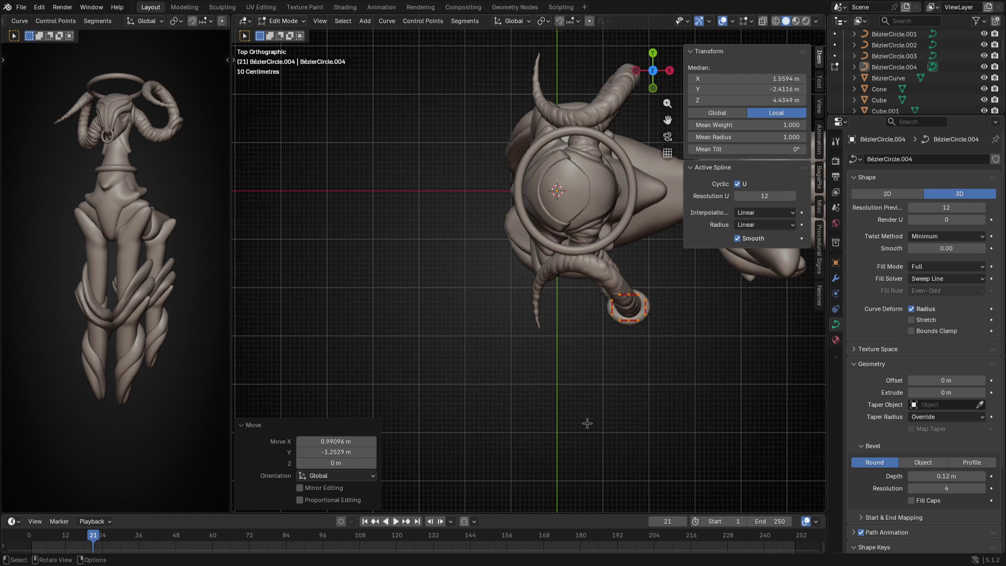
pyautogui.press('KP_1')
pyautogui.press('ctrl+KP_1')
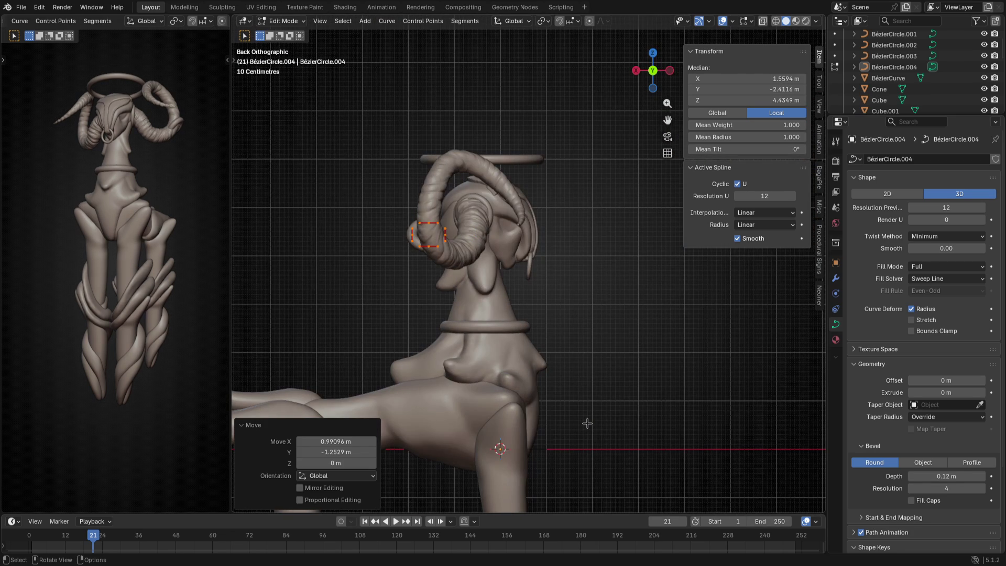
pyautogui.scroll(3, 587, 424)
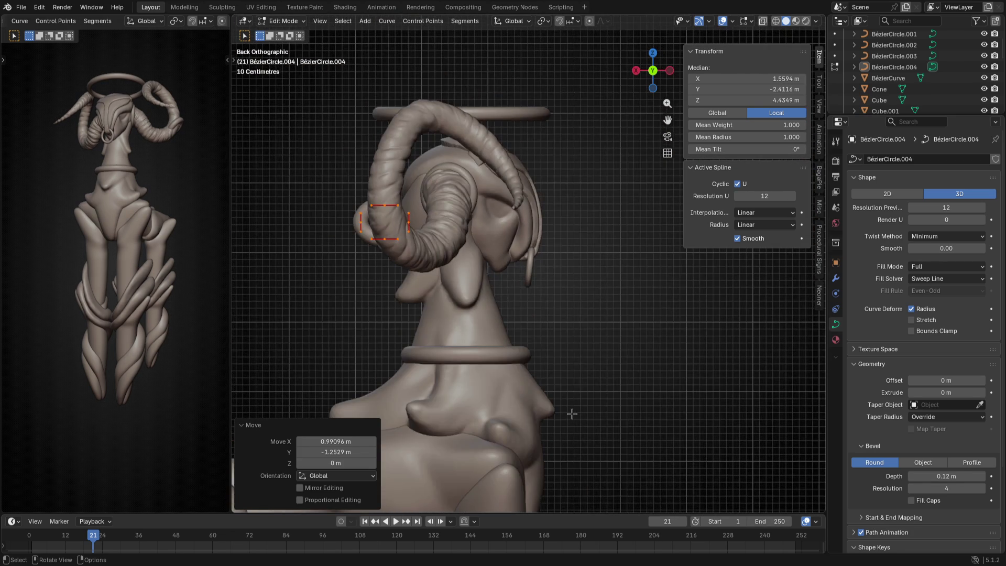
pyautogui.press('KP_3')
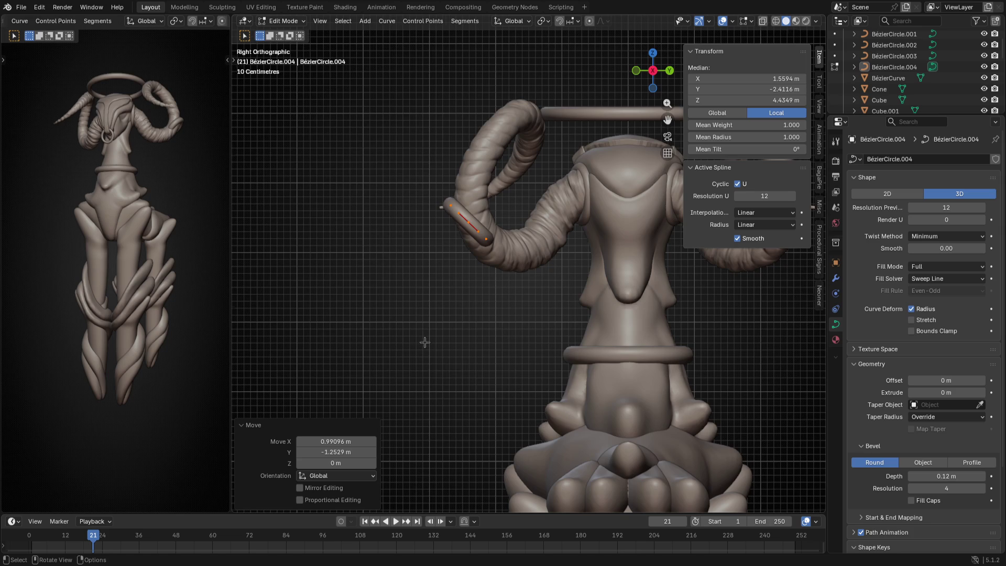
# Rotate the ring to align with the horn, shrink it to fit, and save SCULPT_22_GOAT.blend
pyautogui.press('r')
pyautogui.click(487, 255)
pyautogui.moveTo(487, 255)
pyautogui.mouseDown(button='middle')
pyautogui.moveTo(564, 259)
pyautogui.moveTo(556, 338)
pyautogui.moveTo(612, 291)
pyautogui.moveTo(587, 376)
pyautogui.mouseUp(button='middle')
pyautogui.press('g')
pyautogui.click(555, 350)
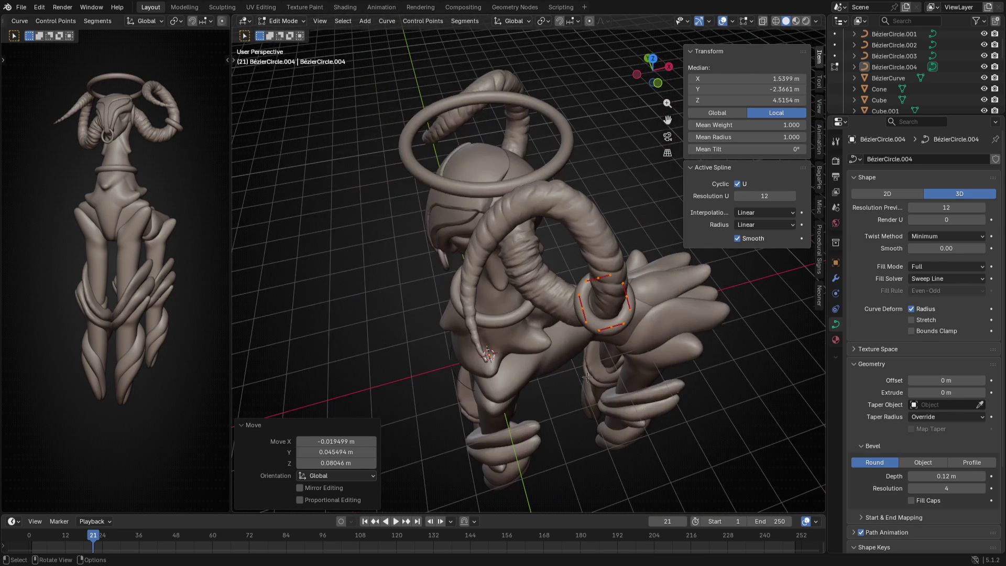
pyautogui.press('s')
pyautogui.click(634, 380)
pyautogui.moveTo(634, 380); pyautogui.dragTo(611, 369, button='middle')
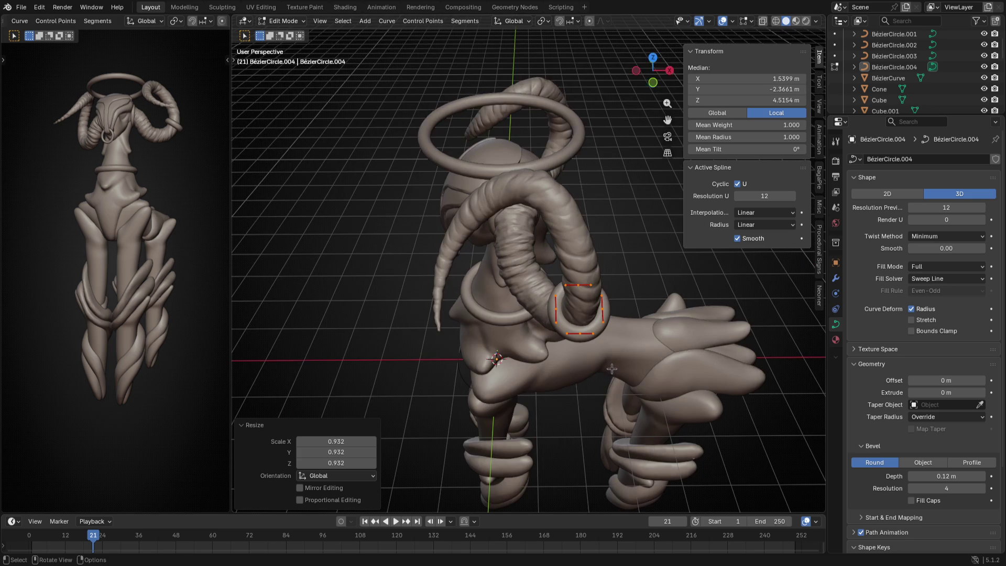
pyautogui.hotkey('ctrl', 's')
# Enlarge and nudge the ring slightly, then return to Object Mode and hide the sidebar
pyautogui.press('s')
pyautogui.click(654, 357)
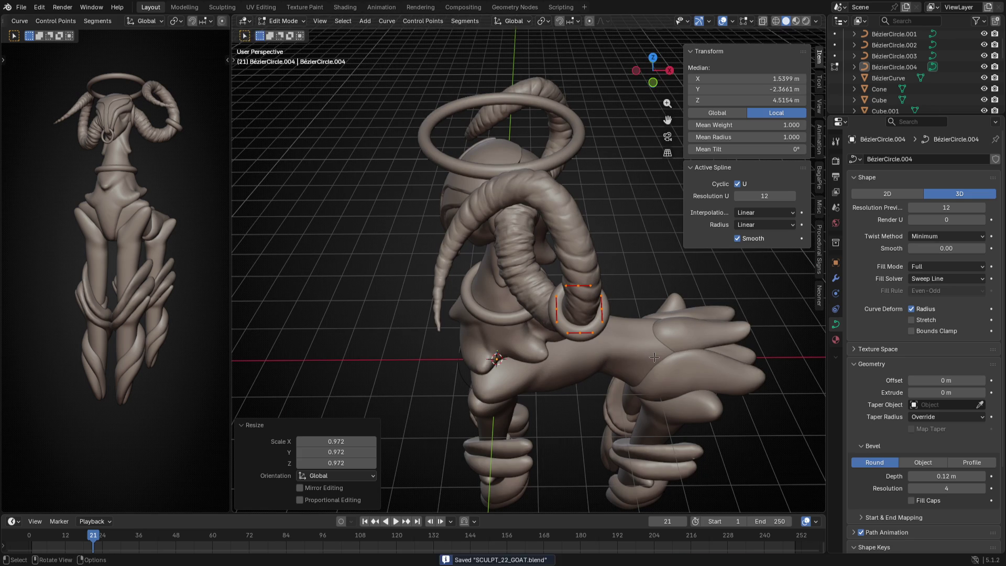
pyautogui.press('g')
pyautogui.click(648, 357)
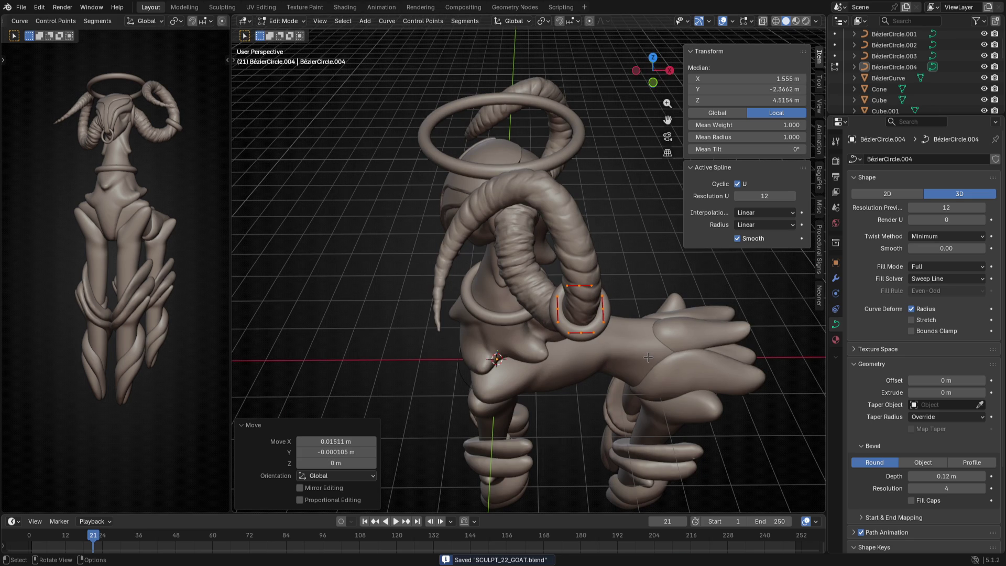
pyautogui.press('KP_1')
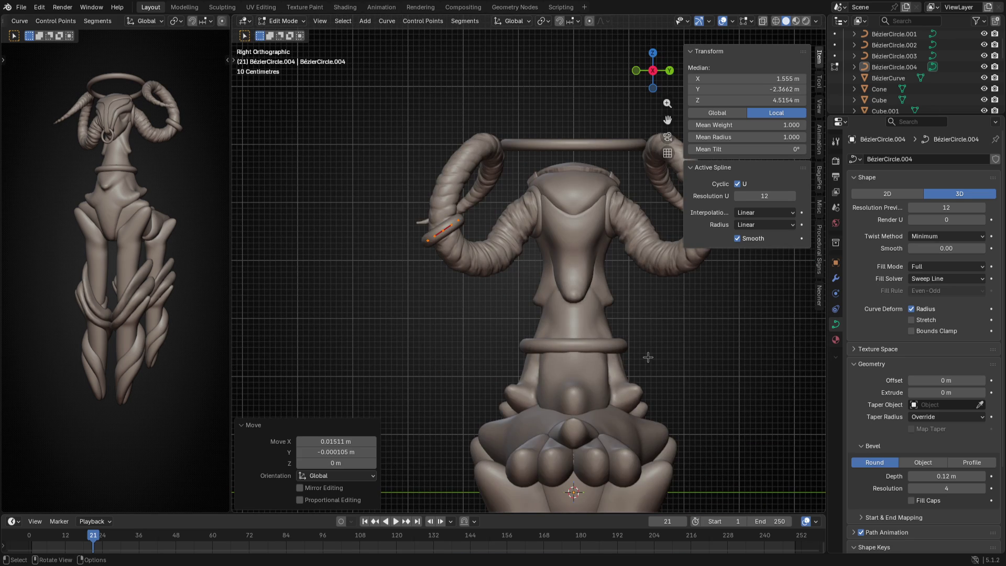
pyautogui.press('Tab')
pyautogui.press('n')
pyautogui.moveTo(616, 353)
pyautogui.mouseDown(button='middle')
pyautogui.moveTo(465, 362)
pyautogui.moveTo(339, 347)
pyautogui.moveTo(286, 363)
pyautogui.mouseUp(button='middle')
pyautogui.press('ctrl+KP_3')
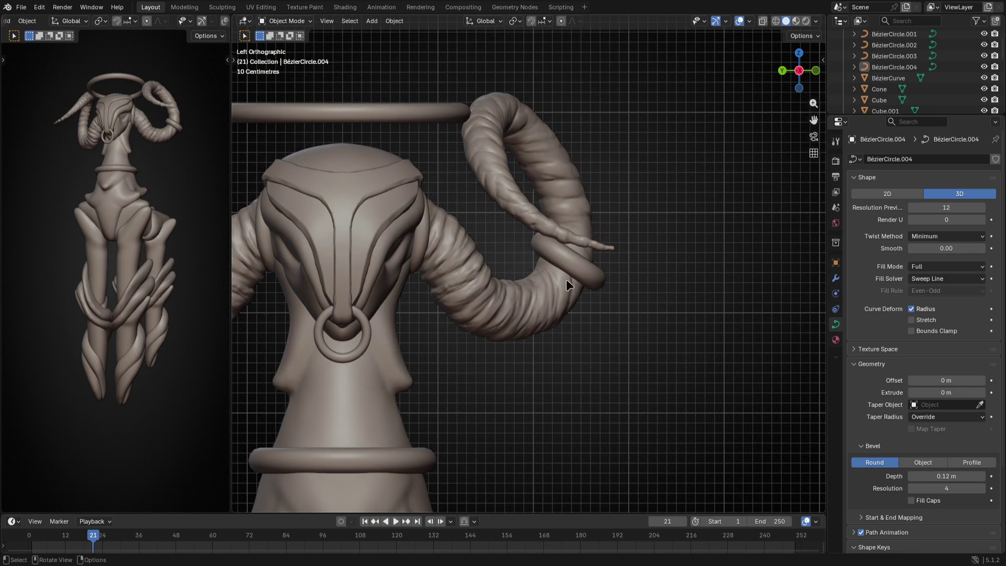
# Tilt the first horn ring's points slightly so it sits better on the horn
pyautogui.click(566, 280)
pyautogui.press('Tab')
pyautogui.press('r')
pyautogui.click(664, 333)
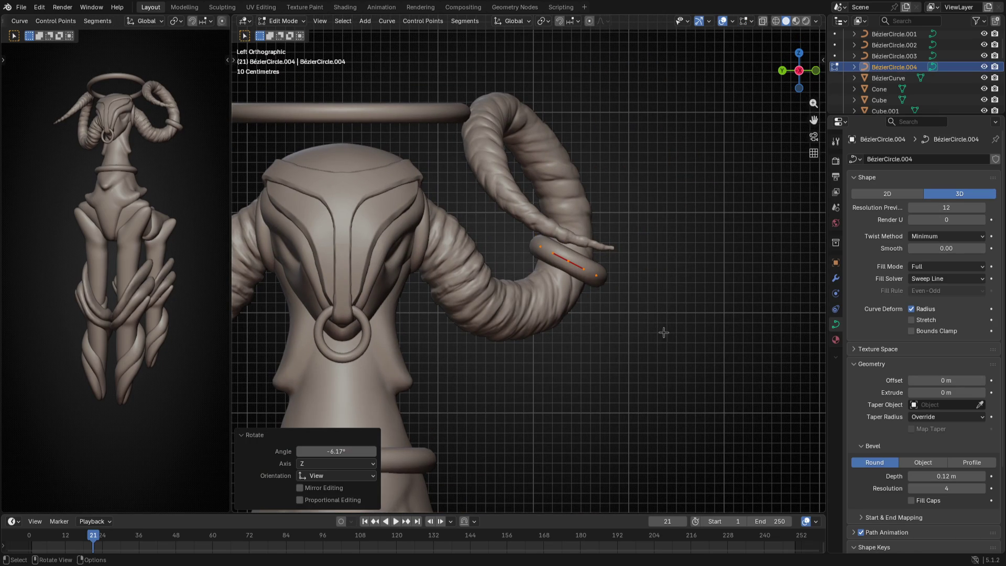
pyautogui.press('KP_3')
pyautogui.press('r')
pyautogui.click(681, 281)
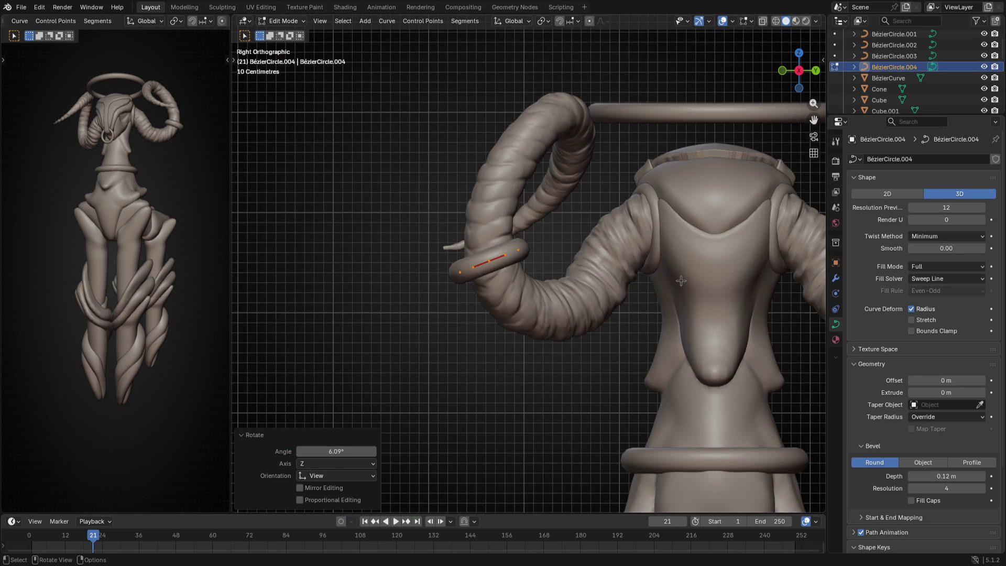
pyautogui.press('ctrl+KP_3')
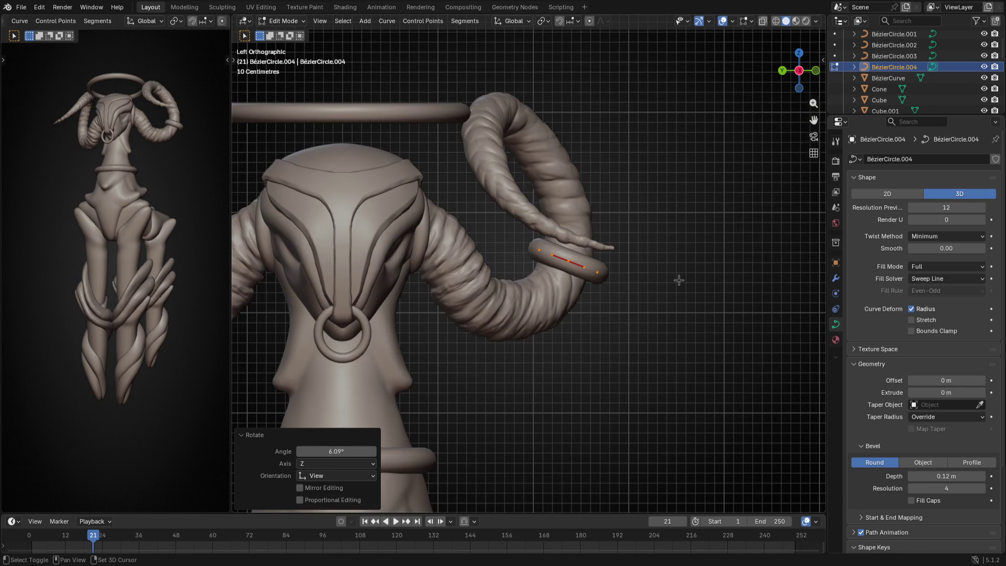
pyautogui.press('Tab')
# Duplicate the horn ring, raise the copy up the horn along Z and rotate it slightly
pyautogui.hotkey('shift', 'd')
pyautogui.press('Escape')
pyautogui.press('Tab')
pyautogui.press('g')
pyautogui.press('z')
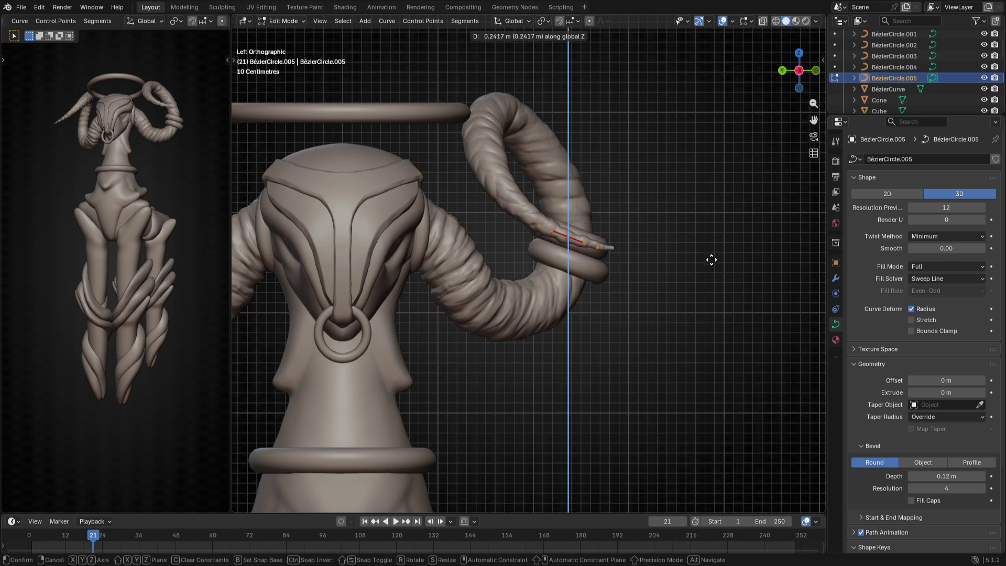
pyautogui.click(715, 239)
pyautogui.press('r')
pyautogui.click(714, 203)
pyautogui.press('Tab')
# Readjust the upper band's height so it sits about 0.22 m above the first
pyautogui.moveTo(668, 288)
pyautogui.mouseDown(button='middle')
pyautogui.moveTo(589, 297)
pyautogui.moveTo(508, 353)
pyautogui.moveTo(521, 395)
pyautogui.mouseUp(button='middle')
pyautogui.click(697, 162)
pyautogui.moveTo(697, 163)
pyautogui.mouseDown(button='middle')
pyautogui.moveTo(684, 228)
pyautogui.moveTo(722, 224)
pyautogui.mouseUp(button='middle')
pyautogui.press('ctrl+KP_3')
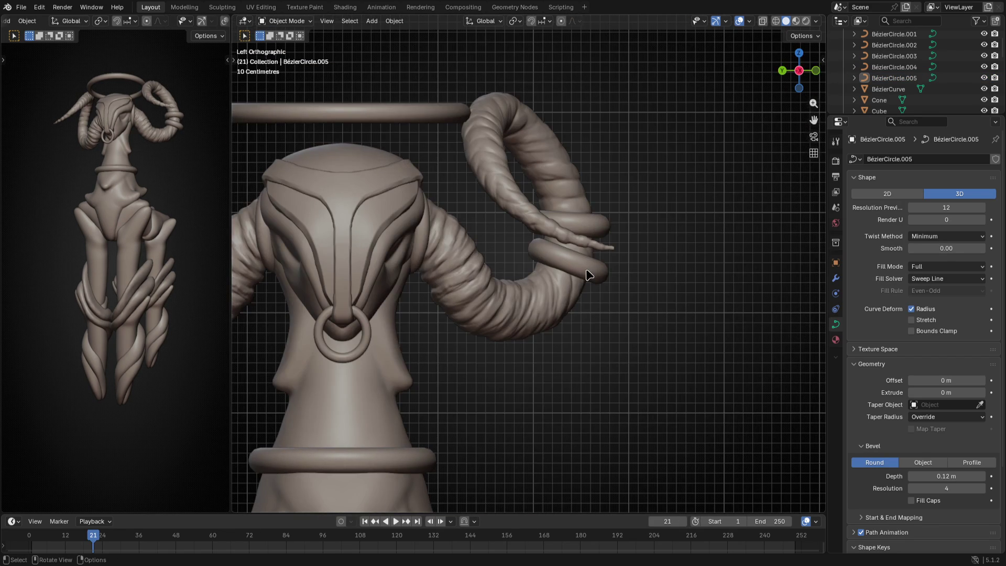
pyautogui.click(590, 232)
pyautogui.press('Tab')
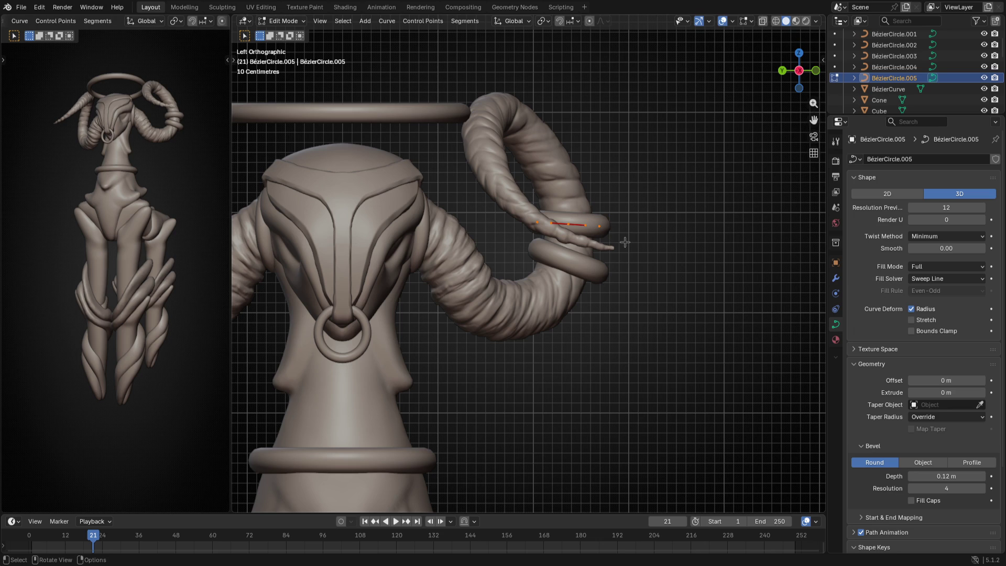
pyautogui.press('g')
pyautogui.press('z')
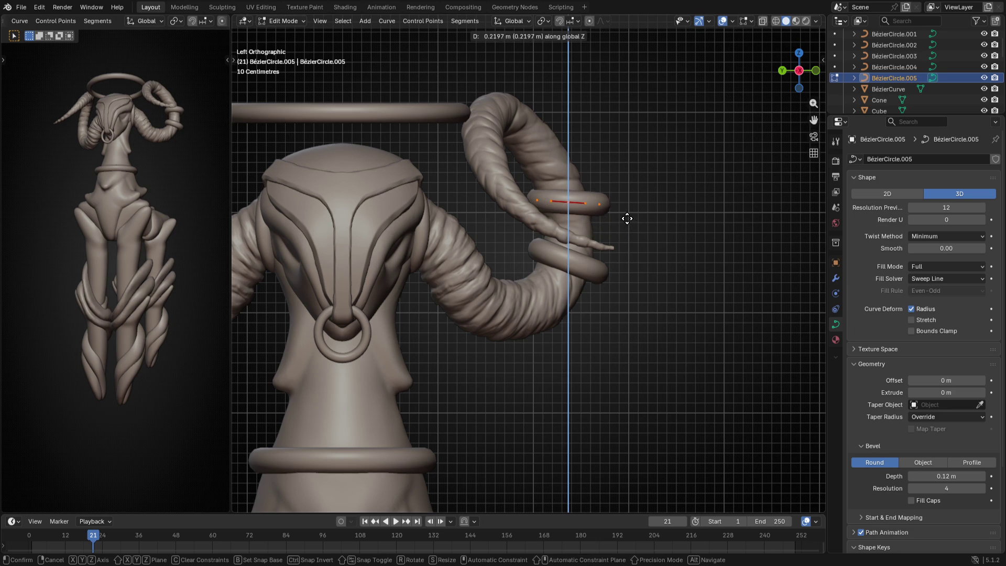
pyautogui.click(628, 218)
pyautogui.press('Tab')
pyautogui.hotkey('alt', 'a')
# Review the head and body from the front and left side views
pyautogui.moveTo(657, 303)
pyautogui.mouseDown(button='middle')
pyautogui.moveTo(600, 358)
pyautogui.moveTo(467, 406)
pyautogui.moveTo(474, 433)
pyautogui.moveTo(582, 353)
pyautogui.moveTo(614, 349)
pyautogui.moveTo(647, 326)
pyautogui.moveTo(622, 337)
pyautogui.mouseUp(button='middle')
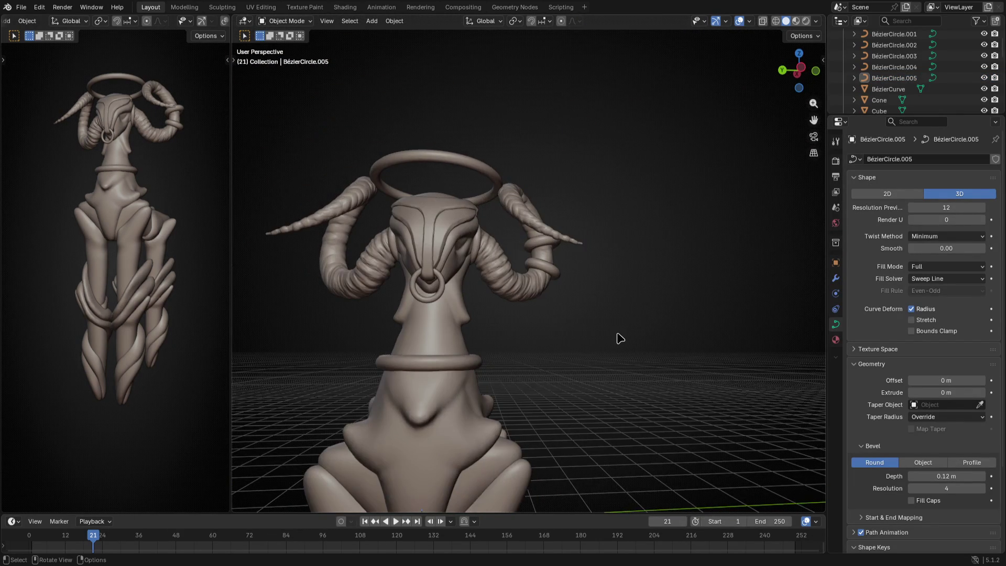
pyautogui.press('KP_1')
pyautogui.press('ctrl+KP_3')
pyautogui.keyDown('shift'); pyautogui.moveTo(621, 338); pyautogui.dragTo(644, 210, button='middle'); pyautogui.keyUp('shift')
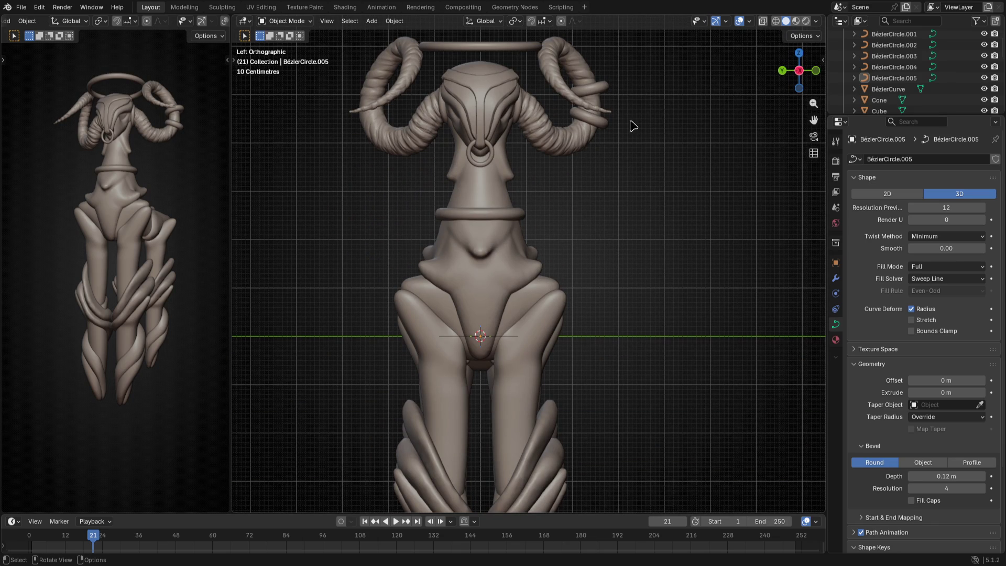
# Duplicate the neck collar ring and move the copy down onto a leg
pyautogui.click(516, 221)
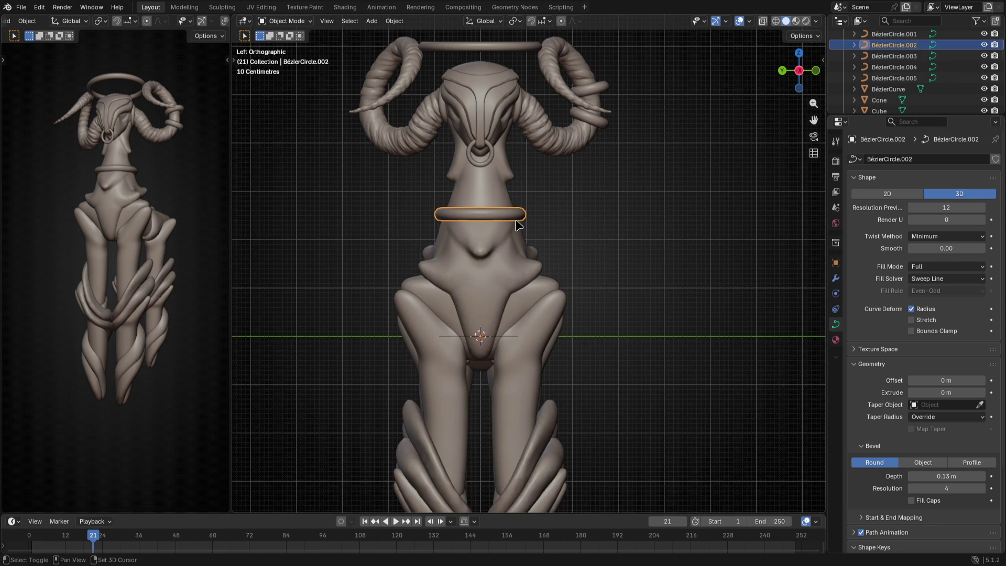
pyautogui.hotkey('shift', 'd')
pyautogui.press('Escape')
pyautogui.press('Tab')
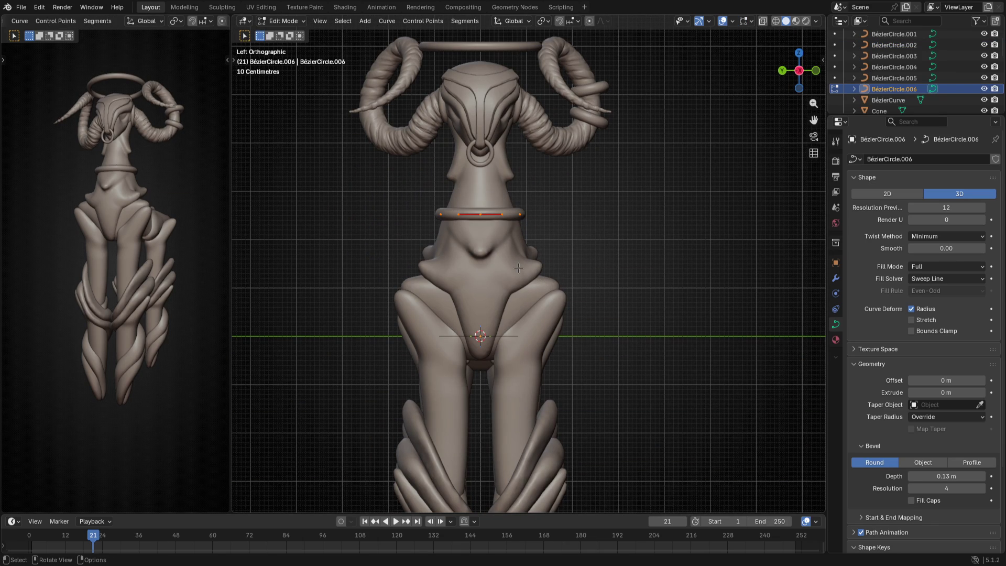
pyautogui.press('g')
pyautogui.click(562, 465)
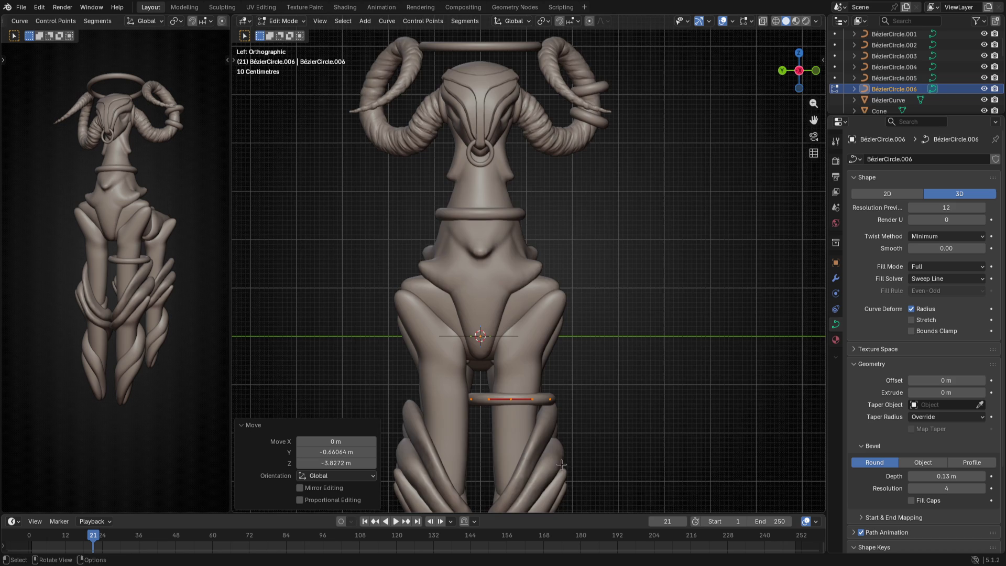
pyautogui.scroll(-3, 562, 464)
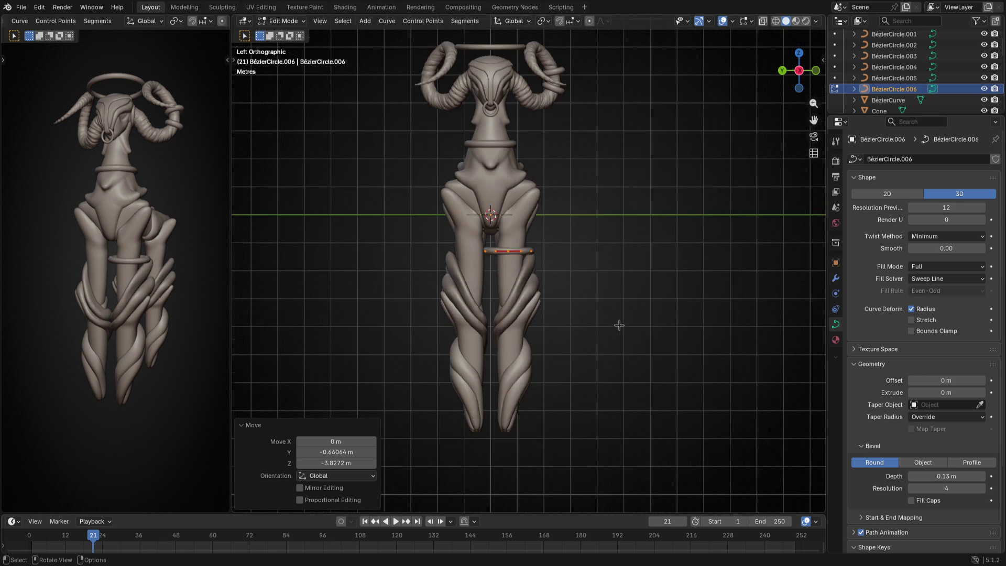
pyautogui.keyDown('shift'); pyautogui.moveTo(619, 326); pyautogui.dragTo(609, 298, button='middle'); pyautogui.keyUp('shift')
# Position the copied ring on the leg along Y and X, then lower it to the ankle
pyautogui.press('g')
pyautogui.press('y')
pyautogui.keyDown('alt'); pyautogui.moveTo(508, 413); pyautogui.dragTo(503, 389, button='middle'); pyautogui.keyUp('alt')
pyautogui.press('x')
pyautogui.click(496, 400)
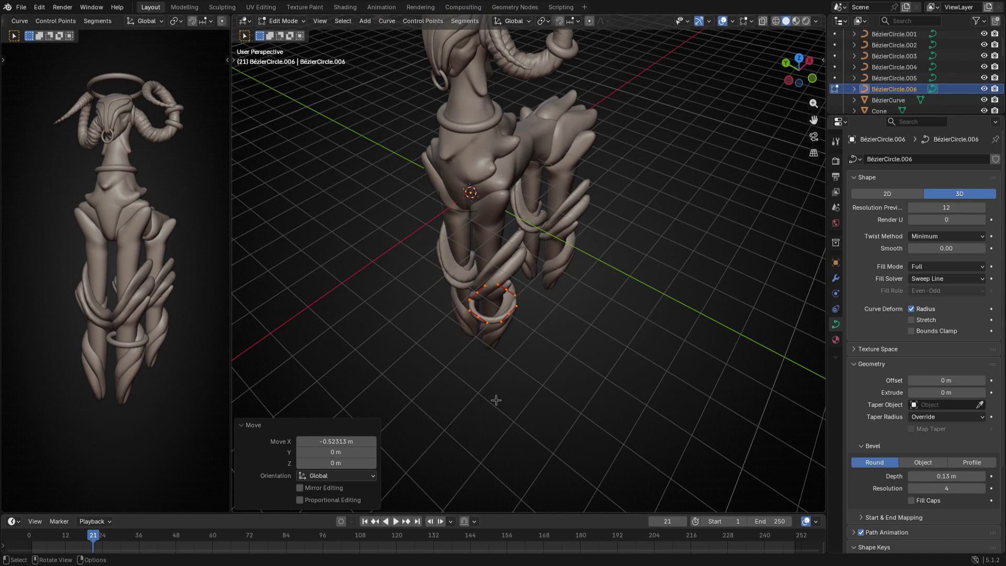
pyautogui.press('KP_1')
pyautogui.press('ctrl+KP_3')
pyautogui.press('g')
pyautogui.press('z')
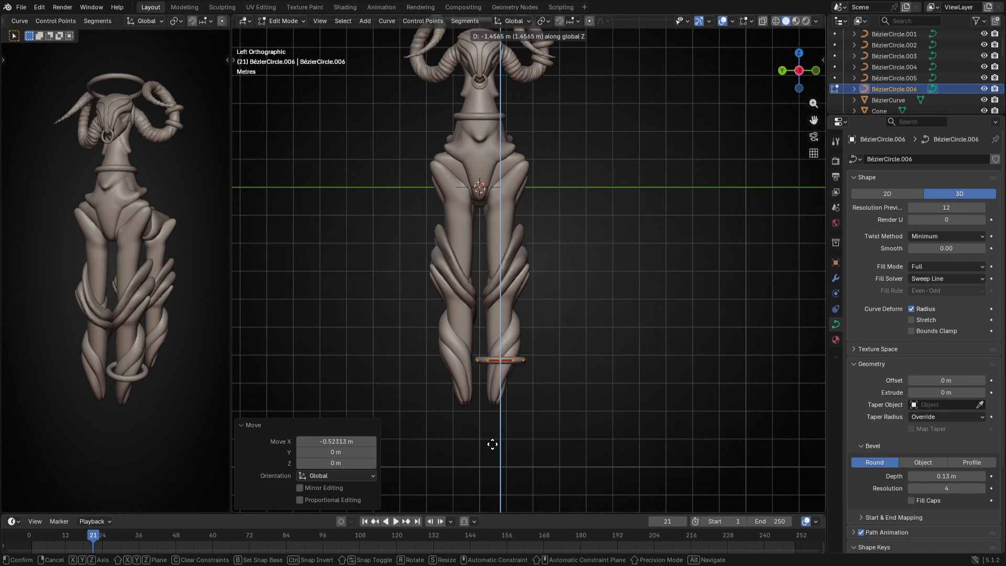
pyautogui.click(486, 456)
pyautogui.scroll(6, 577, 355)
pyautogui.scroll(-2, 582, 351)
# Shrink the ring to about 0.834 so it fits around the ankle
pyautogui.press('s')
pyautogui.click(568, 346)
pyautogui.moveTo(600, 307); pyautogui.dragTo(588, 362, button='middle')
pyautogui.press('s')
pyautogui.click(573, 360)
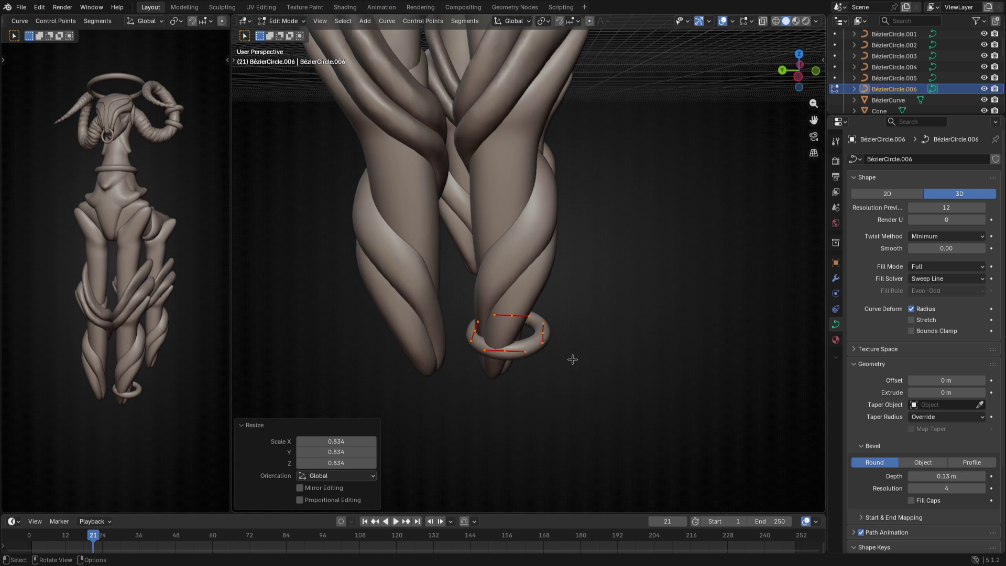
# Centre the ankle ring on the leg with Y and X moves and return to Object Mode
pyautogui.press('s')
pyautogui.press('x')
pyautogui.press('Escape')
pyautogui.press('g')
pyautogui.press('y')
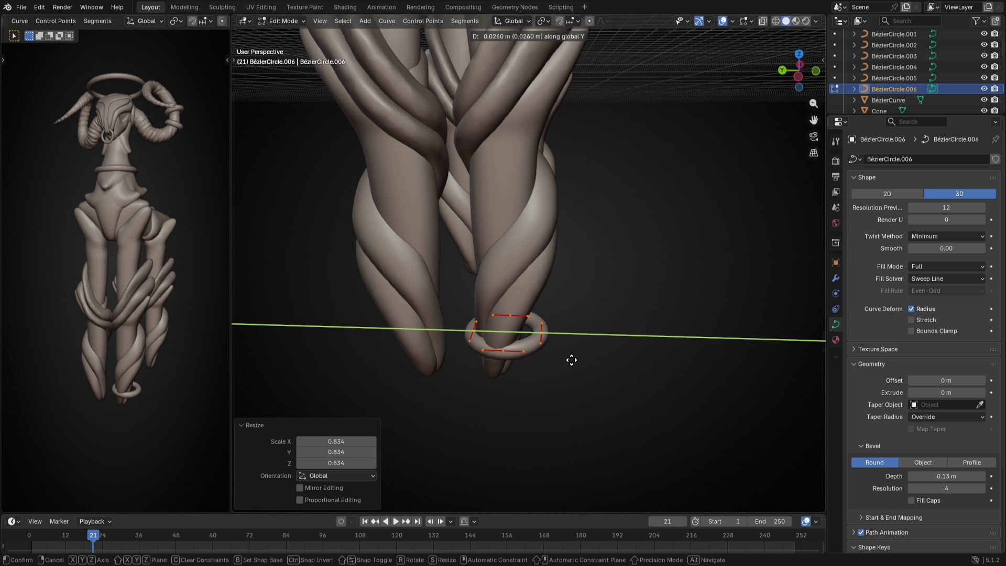
pyautogui.click(565, 362)
pyautogui.moveTo(565, 362); pyautogui.dragTo(438, 400, button='middle')
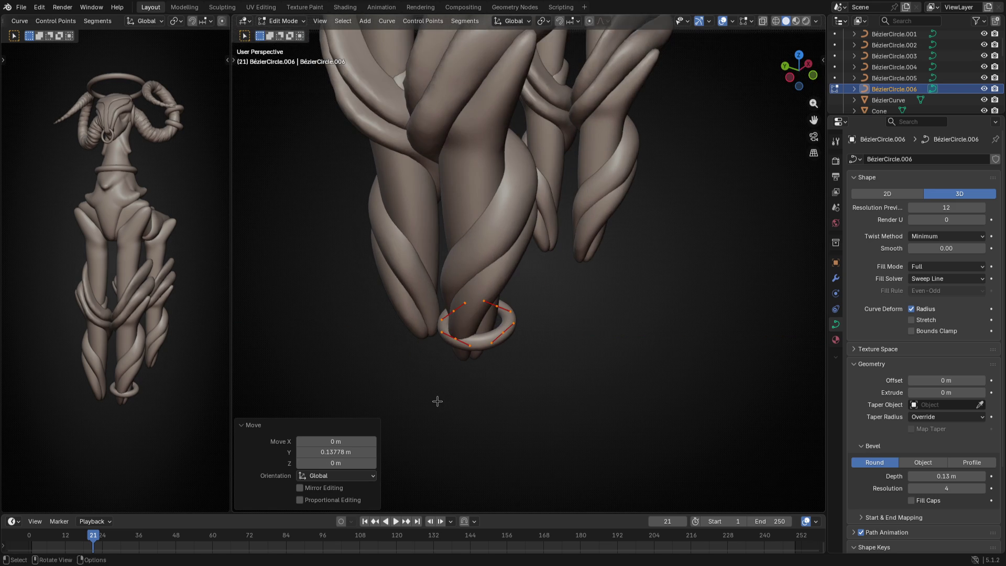
pyautogui.press('g')
pyautogui.press('x')
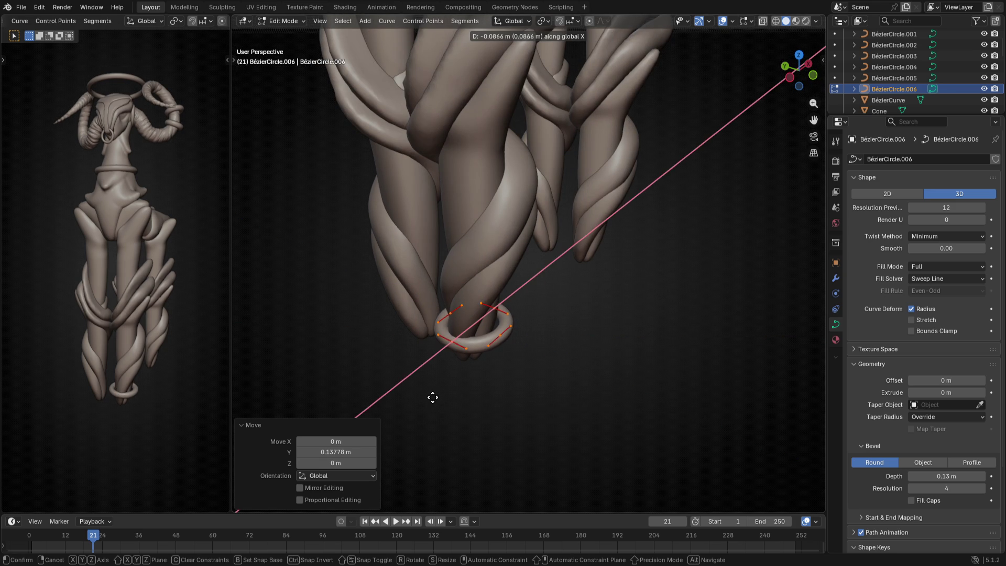
pyautogui.click(429, 400)
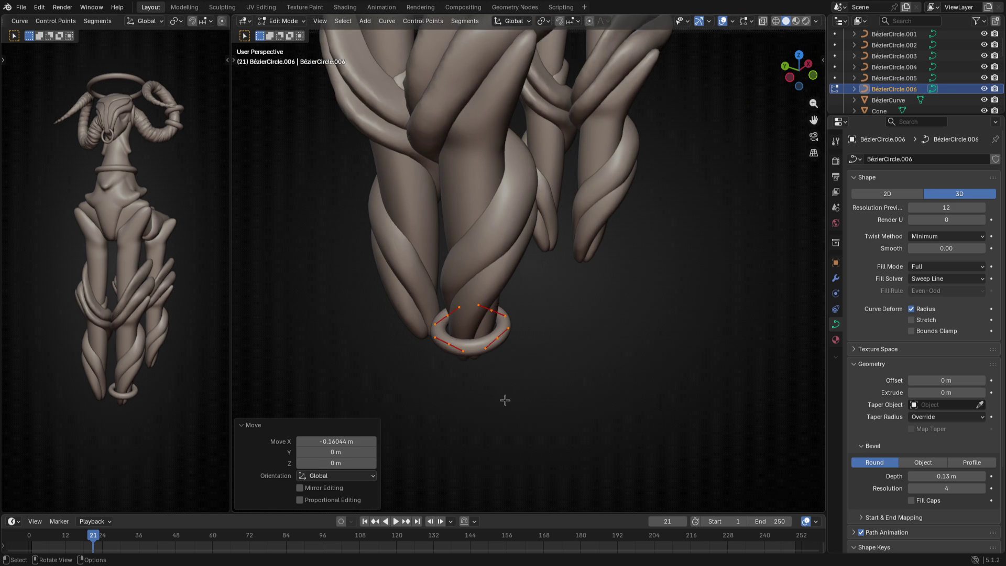
pyautogui.press('Tab')
pyautogui.moveTo(575, 400)
pyautogui.mouseDown(button='middle')
pyautogui.moveTo(625, 353)
pyautogui.moveTo(568, 326)
pyautogui.mouseUp(button='middle')
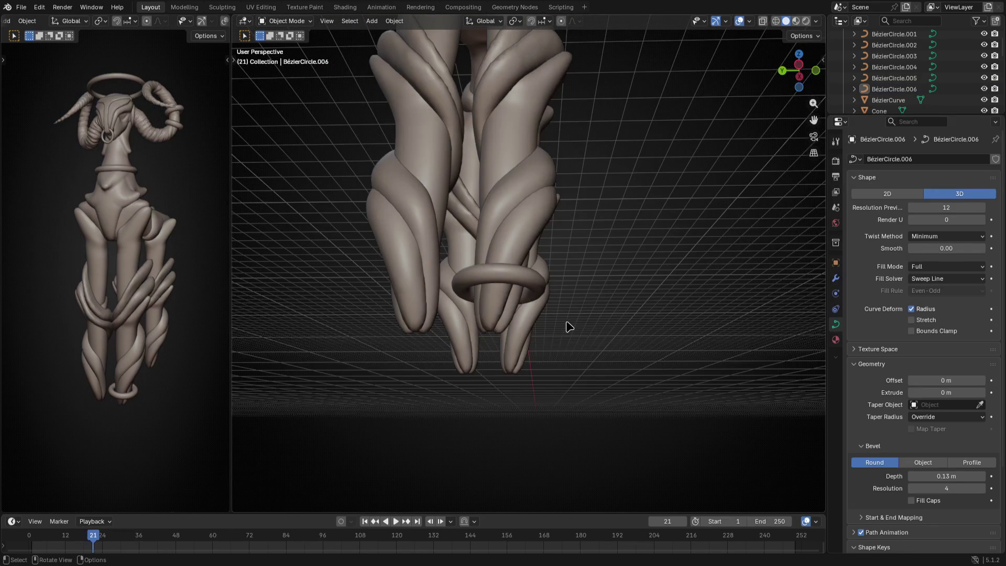
pyautogui.press('ctrl+KP_3')
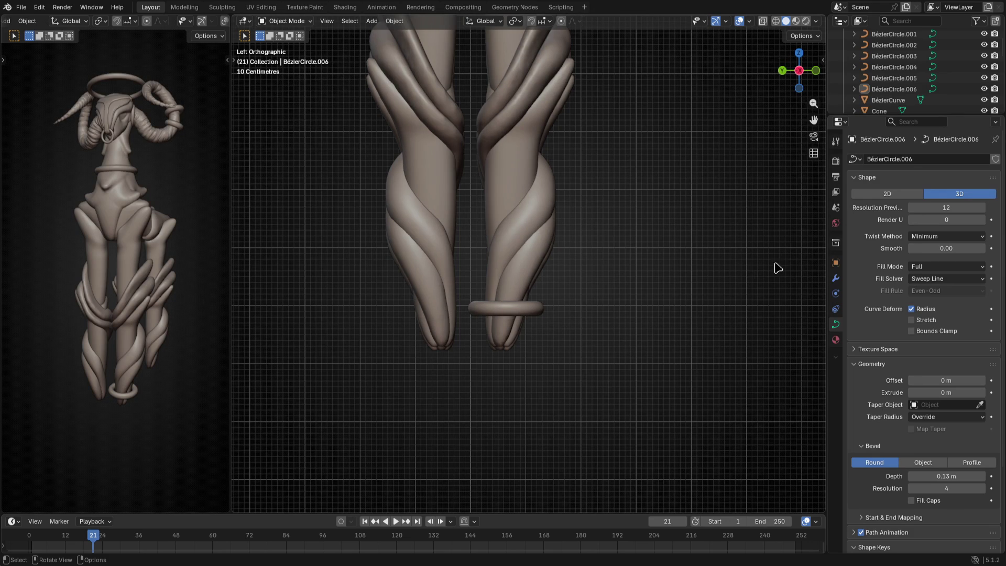
# Add a Mirror modifier on the Y axis to copy the ankle ring onto the other leg
pyautogui.click(837, 279)
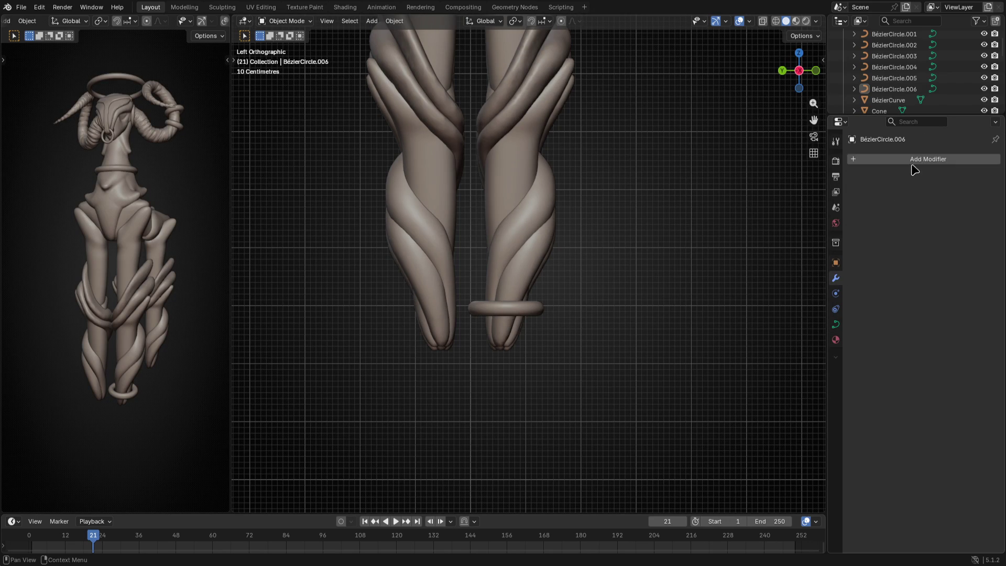
pyautogui.click(919, 159)
pyautogui.click(916, 153)
pyautogui.write('mir')
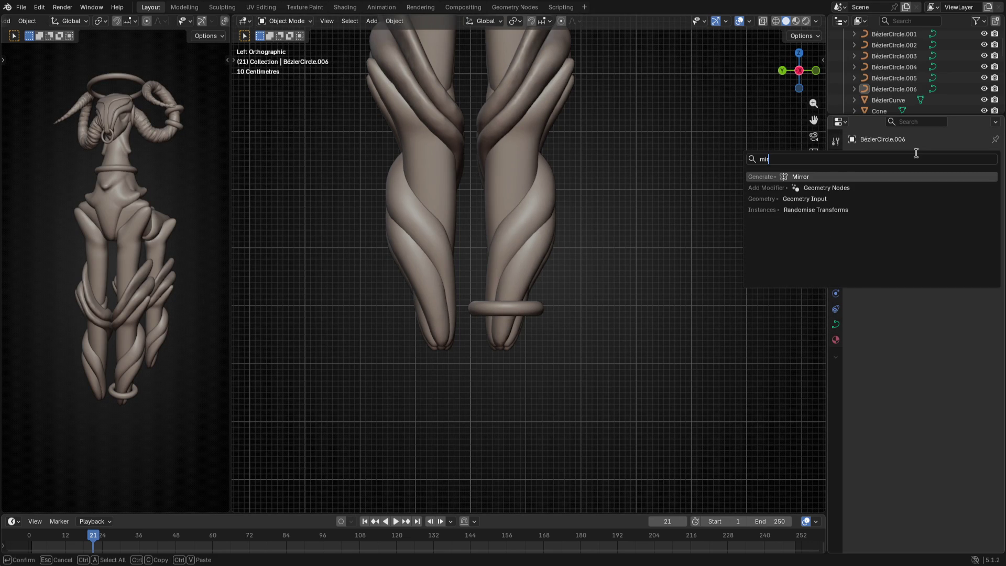
pyautogui.press('Return')
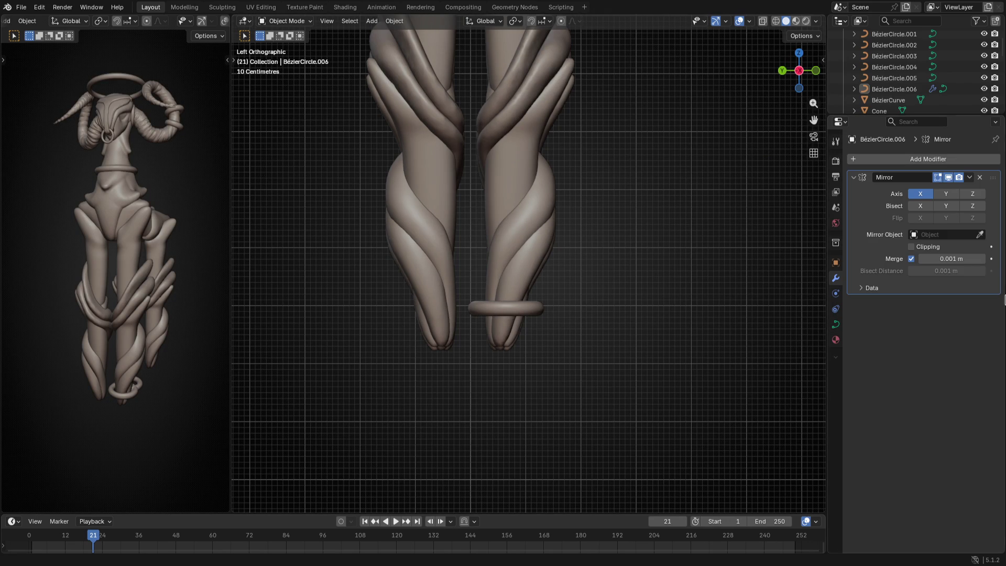
pyautogui.click(942, 193)
# Scale both ankle rings to 0.823 and lower them along Z by -0.213
pyautogui.moveTo(645, 291)
pyautogui.mouseDown(button='middle')
pyautogui.moveTo(586, 366)
pyautogui.moveTo(669, 299)
pyautogui.mouseUp(button='middle')
pyautogui.scroll(2, 667, 296)
pyautogui.press('Tab')
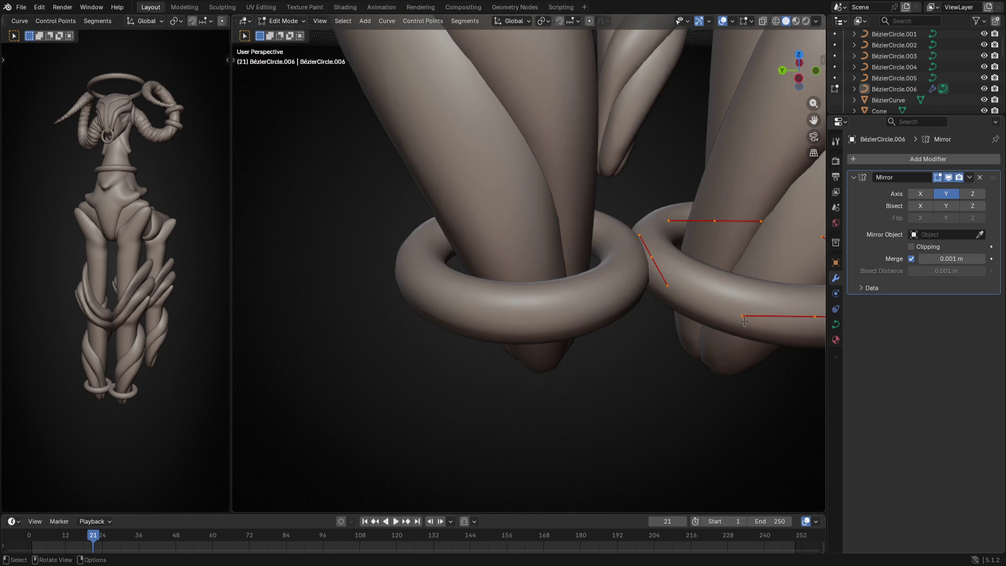
pyautogui.scroll(3, 596, 341)
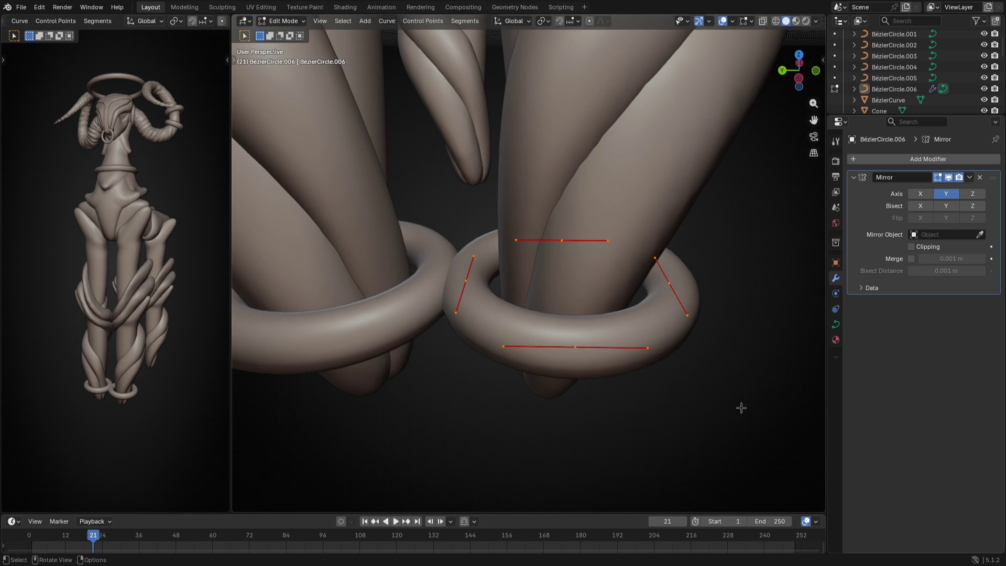
pyautogui.press('s')
pyautogui.click(710, 385)
pyautogui.press('g')
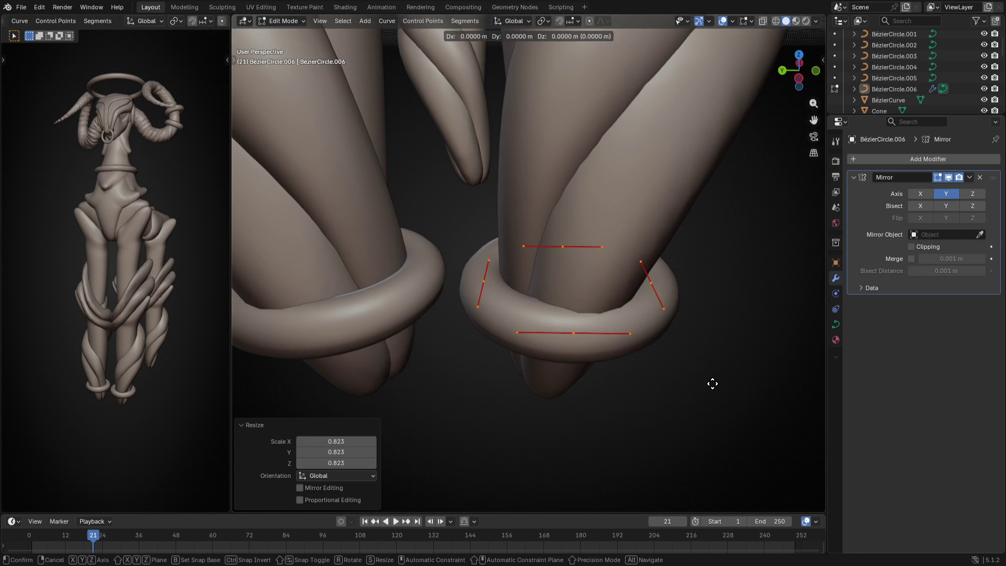
pyautogui.press('z')
pyautogui.click(710, 418)
# Check the ankle rings from the front and left views and exit Edit Mode
pyautogui.moveTo(696, 418); pyautogui.dragTo(732, 364, button='middle')
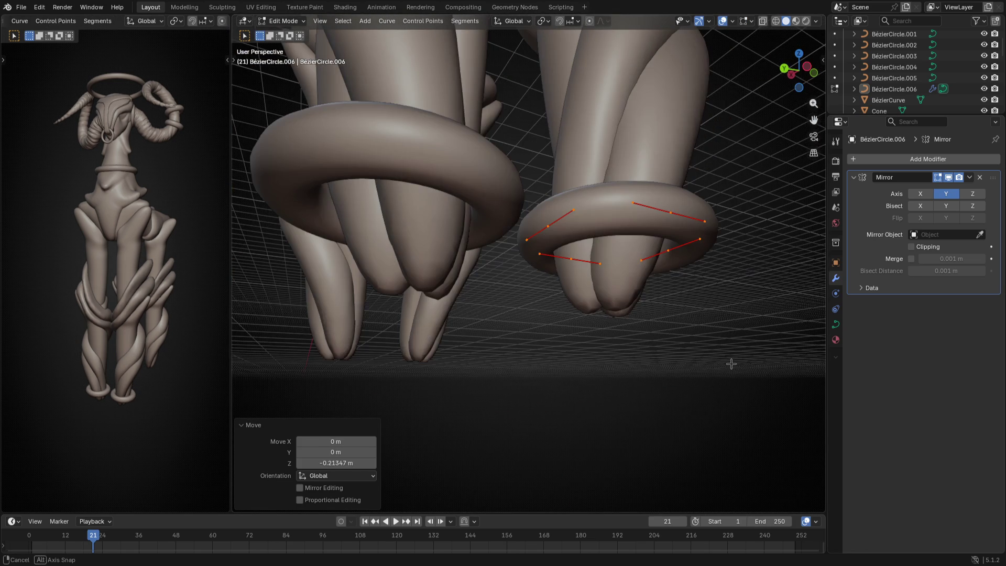
pyautogui.press('KP_1')
pyautogui.press('ctrl+KP_3')
pyautogui.press('g')
pyautogui.rightClick(736, 364)
pyautogui.press('Tab')
pyautogui.scroll(-3, 731, 375)
pyautogui.moveTo(727, 333)
pyautogui.mouseDown(button='middle')
pyautogui.moveTo(679, 347)
pyautogui.moveTo(631, 382)
pyautogui.moveTo(699, 366)
pyautogui.moveTo(725, 337)
pyautogui.moveTo(735, 289)
pyautogui.moveTo(665, 340)
pyautogui.moveTo(435, 312)
pyautogui.moveTo(307, 331)
pyautogui.moveTo(415, 202)
pyautogui.moveTo(378, 308)
pyautogui.moveTo(365, 304)
pyautogui.mouseUp(button='middle')
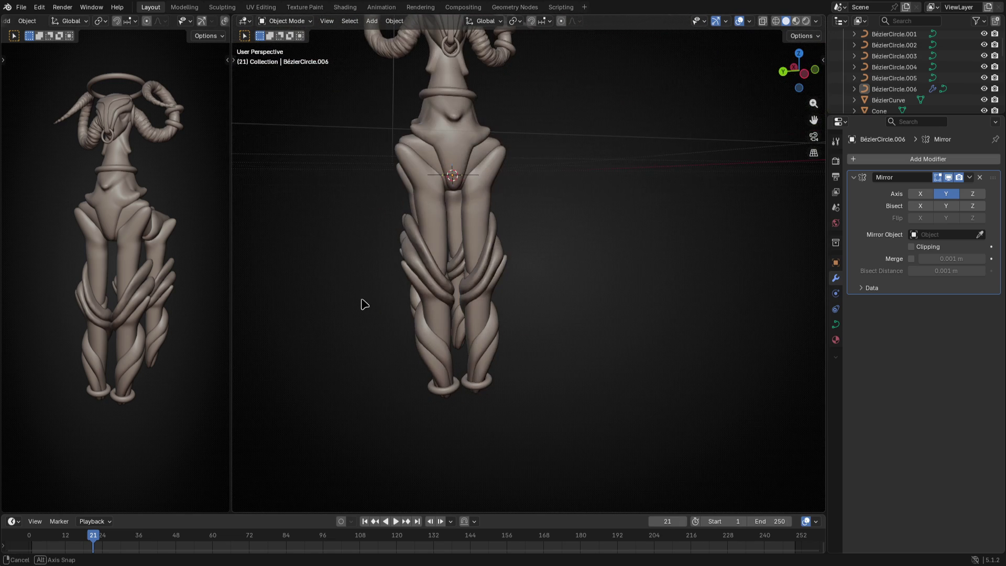
# Duplicate the ankle ring object and raise the copy along Z up to the thighs
pyautogui.click(486, 388)
pyautogui.press('Tab')
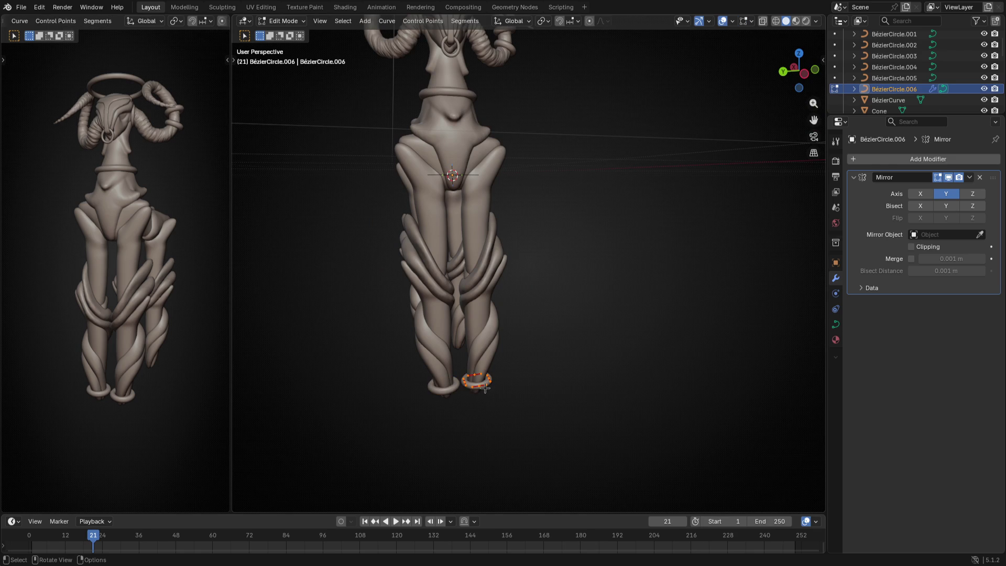
pyautogui.press('KP_3')
pyautogui.press('Tab')
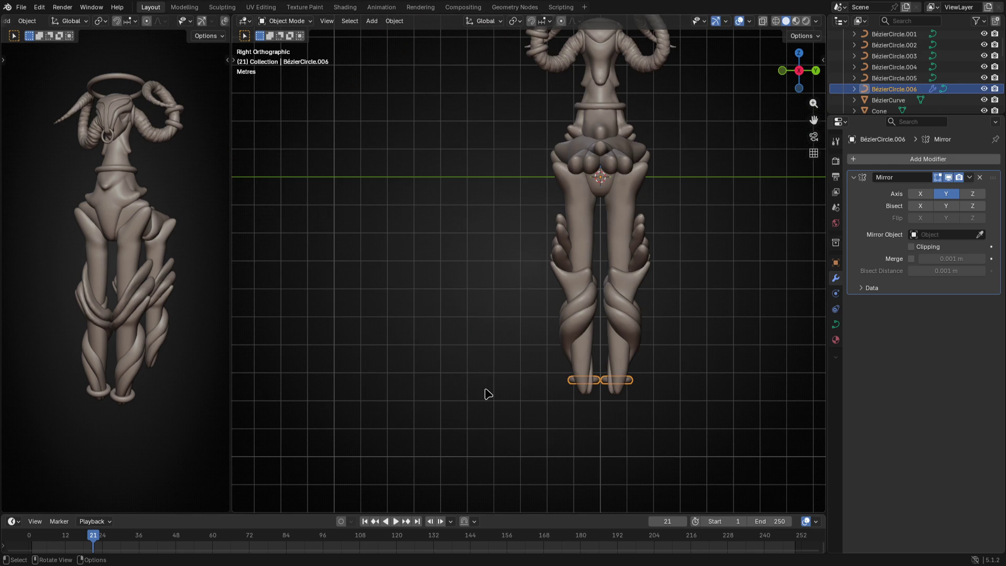
pyautogui.press('ctrl+KP_3')
pyautogui.hotkey('shift', 'd')
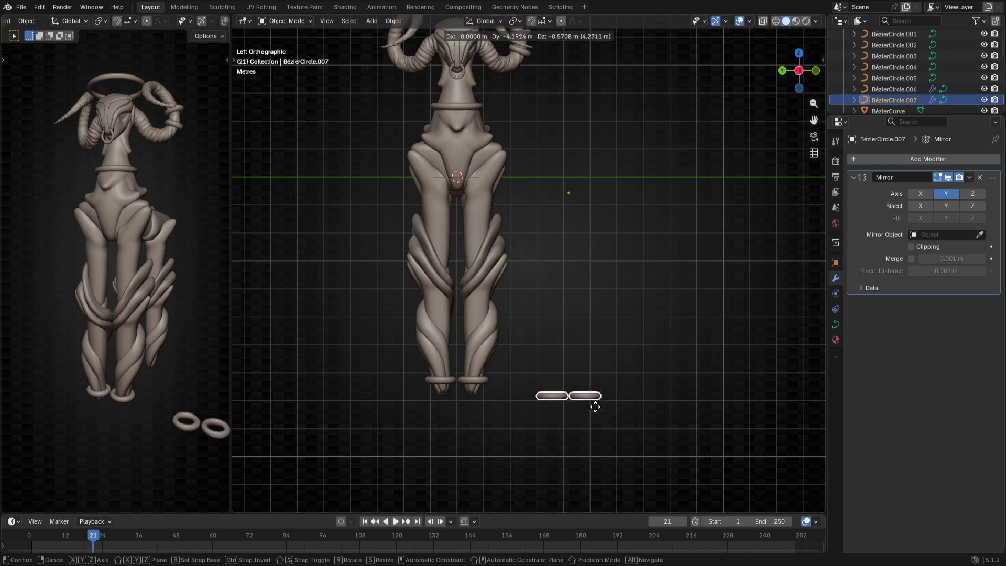
pyautogui.press('Escape')
pyautogui.press('Tab')
pyautogui.press('g')
pyautogui.press('z')
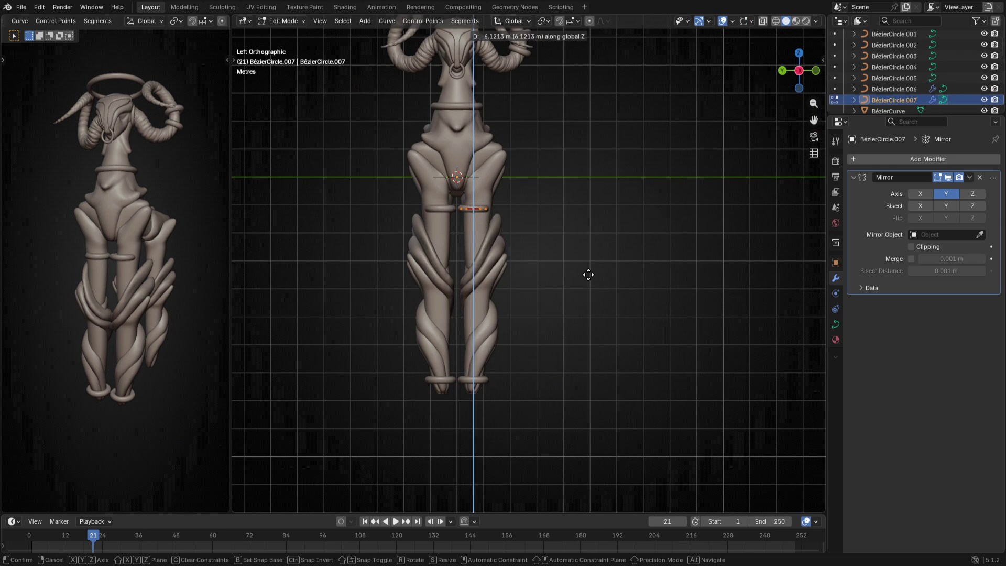
pyautogui.click(589, 276)
# Enlarge the copied ring to 1.219 and roughly place it around the thigh
pyautogui.scroll(6, 483, 246)
pyautogui.press('s')
pyautogui.click(505, 250)
pyautogui.press('g')
pyautogui.click(526, 237)
pyautogui.moveTo(526, 237)
pyautogui.mouseDown(button='middle')
pyautogui.moveTo(533, 294)
pyautogui.moveTo(360, 270)
pyautogui.moveTo(400, 285)
pyautogui.mouseUp(button='middle')
pyautogui.press('g')
pyautogui.click(535, 295)
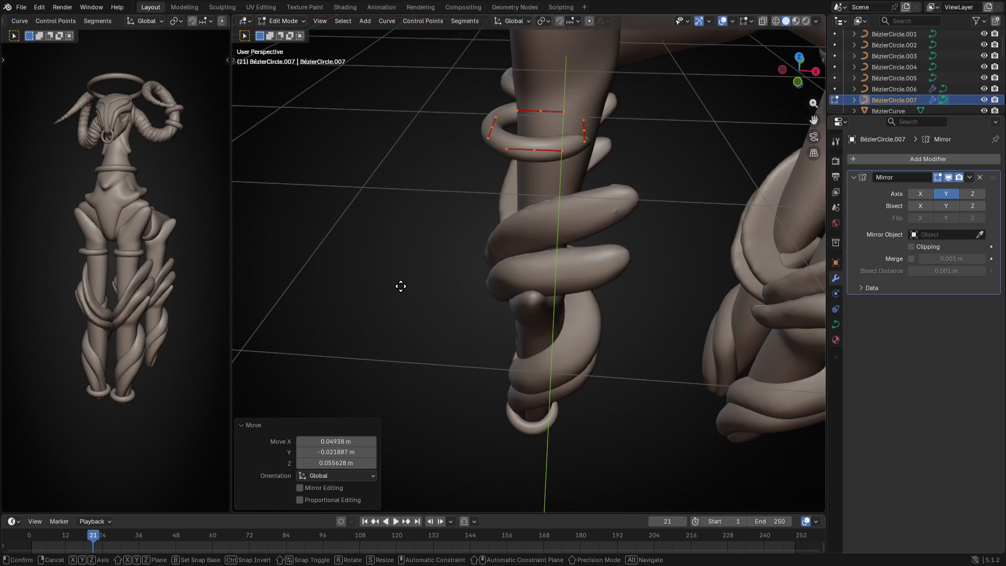
# Centre the thigh rings around both thighs with X and Y moves
pyautogui.press('g')
pyautogui.press('x')
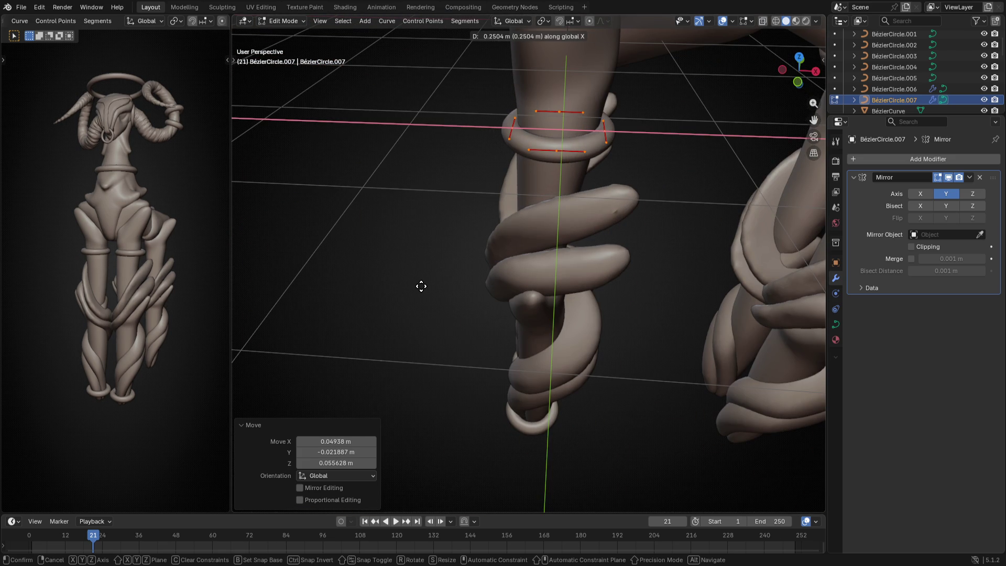
pyautogui.click(421, 287)
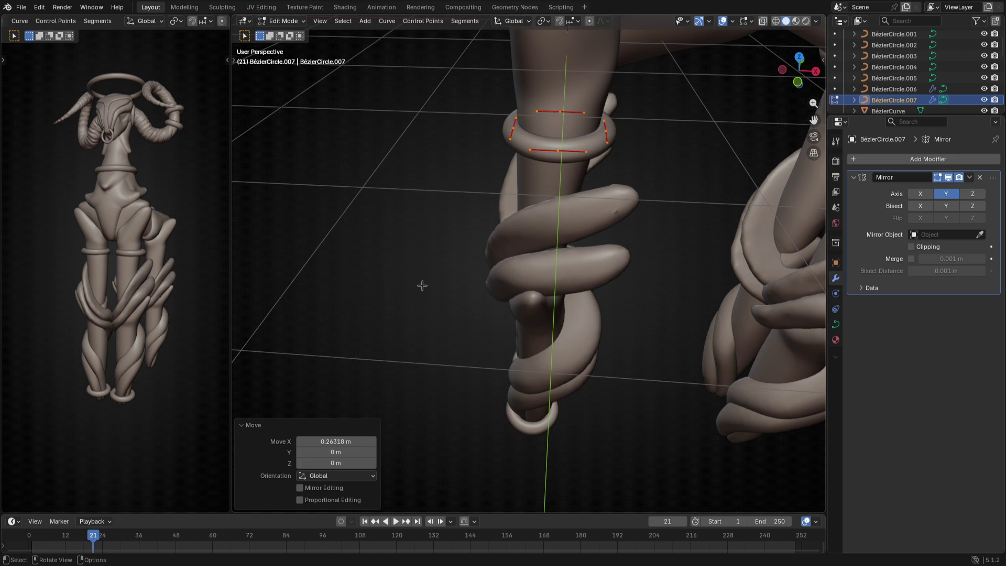
pyautogui.press('ctrl+KP_3')
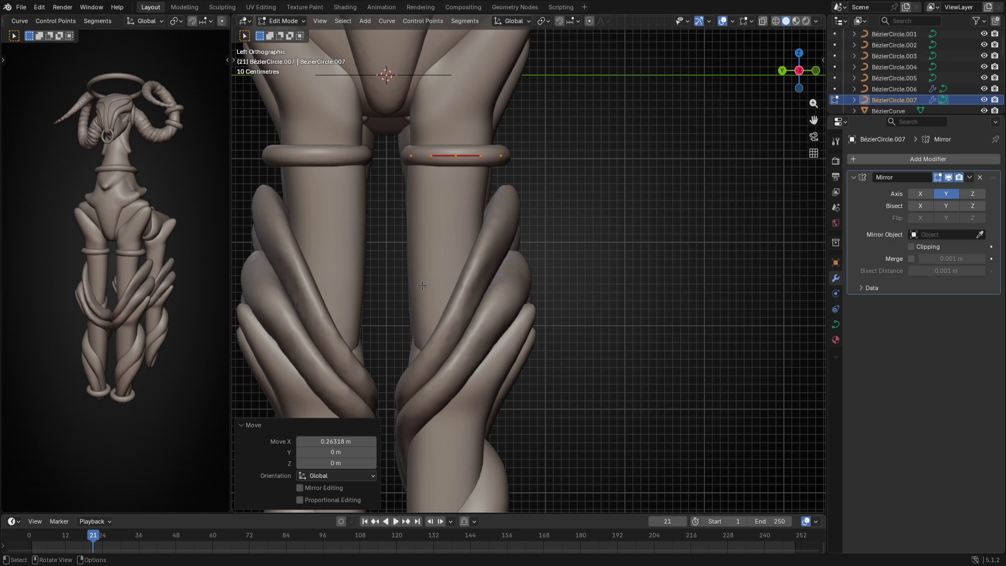
pyautogui.moveTo(461, 282); pyautogui.dragTo(514, 319, button='middle')
pyautogui.press('g')
pyautogui.press('x')
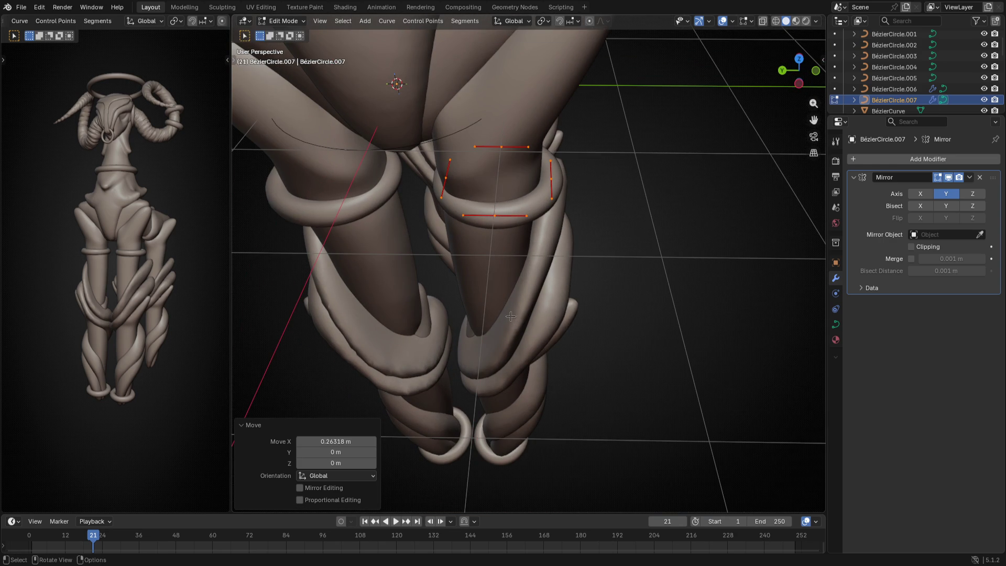
pyautogui.press('x')
pyautogui.press('y')
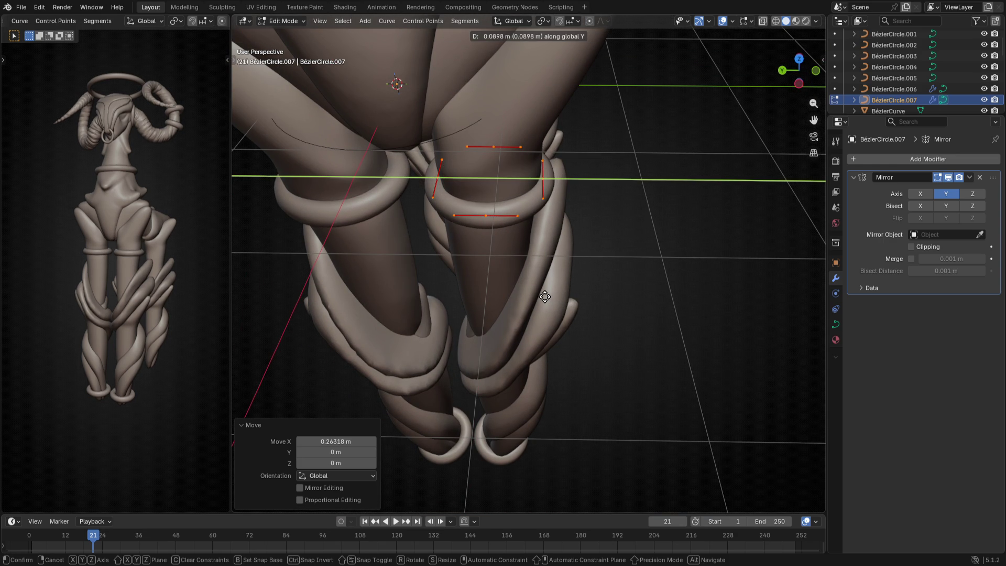
pyautogui.click(546, 296)
pyautogui.press('Tab')
# Review both thigh rings from the left side and reselect the thigh ring's points for editing
pyautogui.press('KP_1')
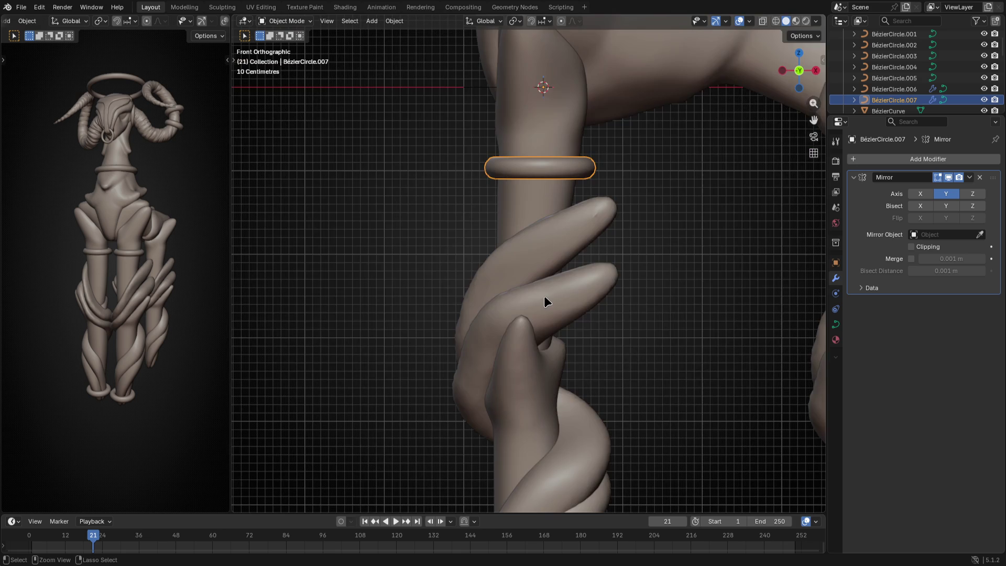
pyautogui.press('ctrl+KP_3')
pyautogui.scroll(-5, 440, 182)
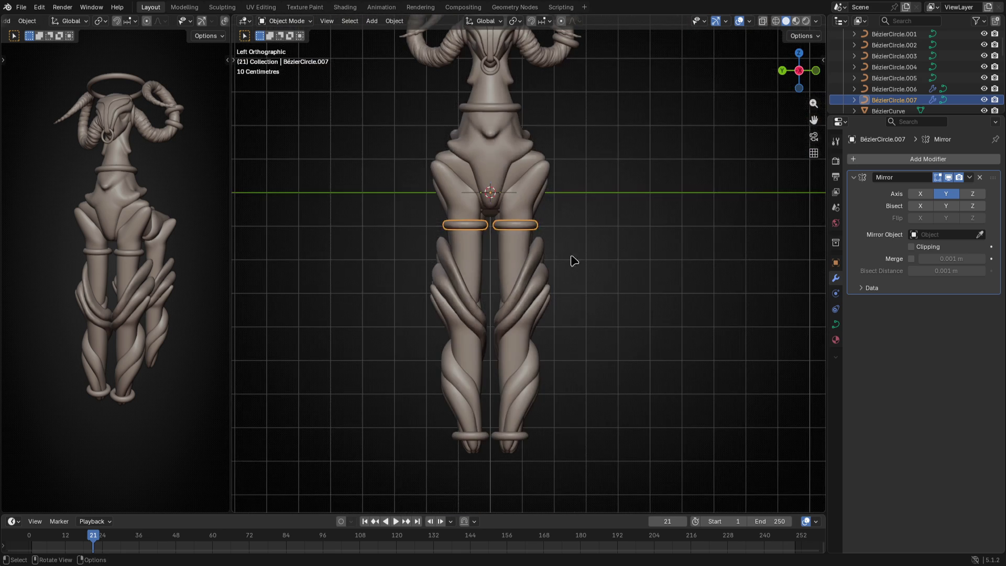
pyautogui.click(579, 249)
pyautogui.scroll(3, 524, 254)
pyautogui.click(511, 198)
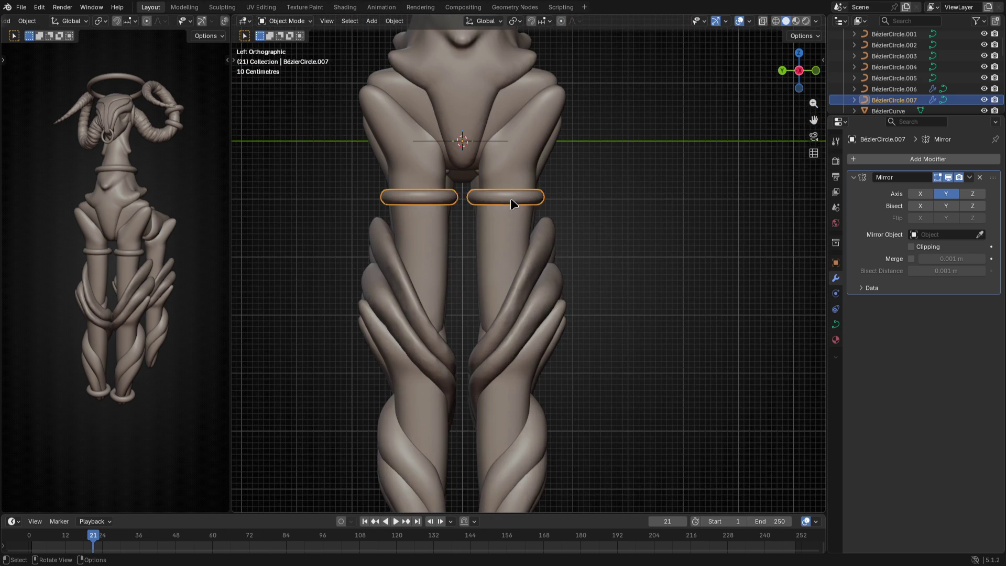
pyautogui.press('Tab')
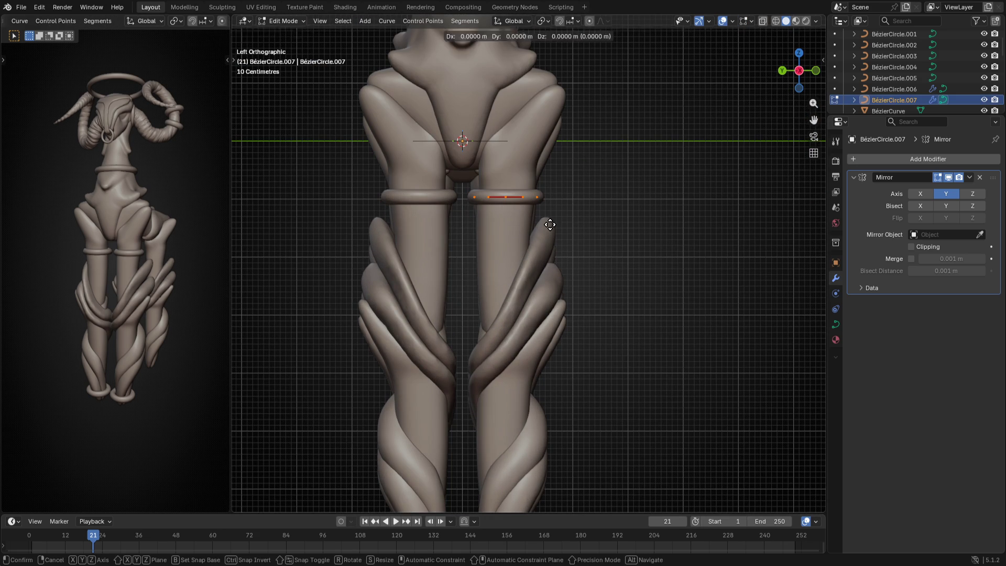
# Duplicate the thigh ring just below the first, then raise both bands slightly along Z
pyautogui.hotkey('shift', 'd')
pyautogui.press('z')
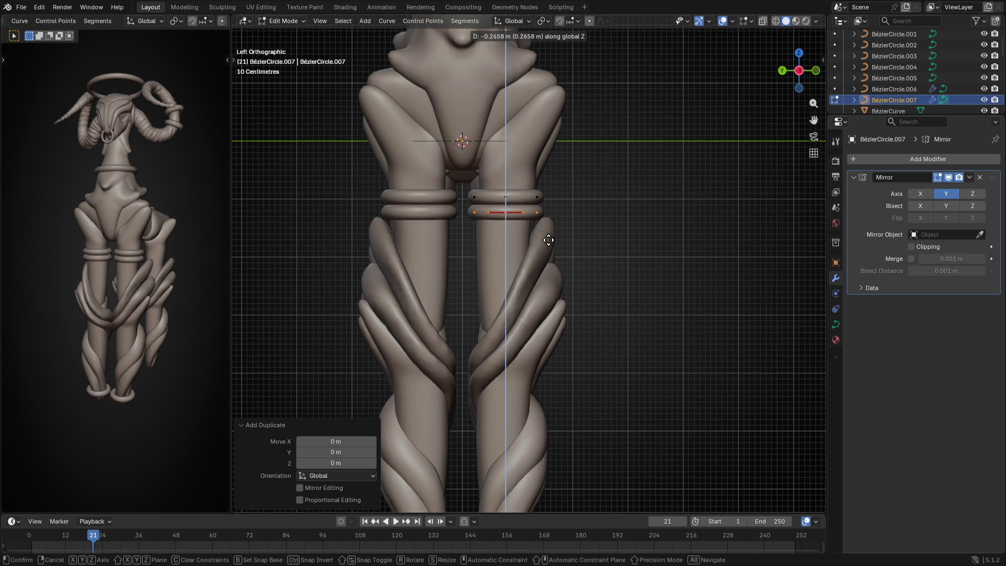
pyautogui.click(548, 243)
pyautogui.press('Tab')
pyautogui.press('Tab')
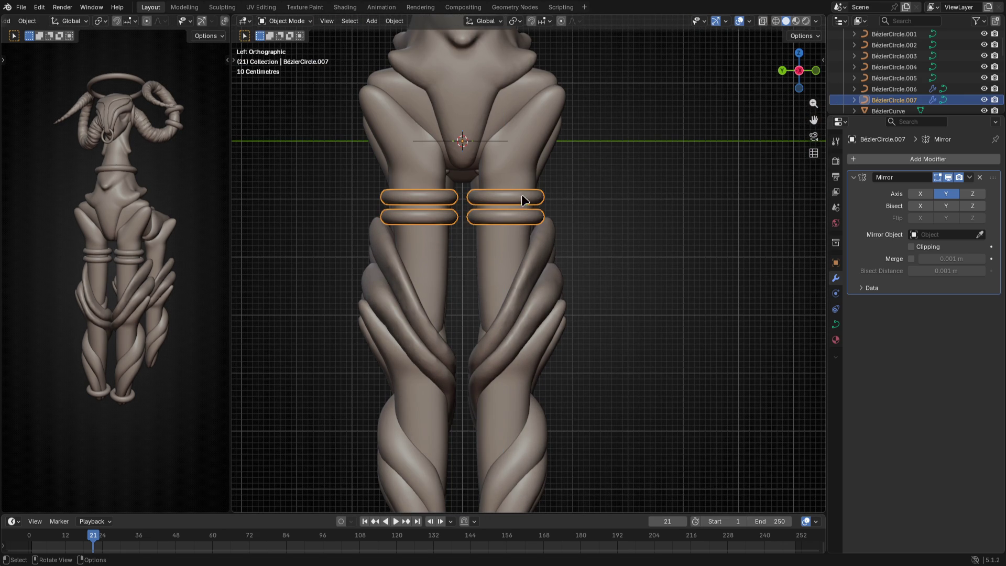
pyautogui.press('g')
pyautogui.press('z')
pyautogui.click(527, 194)
pyautogui.press('Tab')
# Inspect the doubled thigh bands in perspective and select them together with the ankle rings
pyautogui.moveTo(624, 256)
pyautogui.mouseDown(button='middle')
pyautogui.moveTo(534, 301)
pyautogui.moveTo(540, 310)
pyautogui.moveTo(566, 297)
pyautogui.mouseUp(button='middle')
pyautogui.press('Tab')
pyautogui.moveTo(581, 260)
pyautogui.mouseDown(button='middle')
pyautogui.moveTo(564, 209)
pyautogui.moveTo(616, 254)
pyautogui.moveTo(544, 354)
pyautogui.mouseUp(button='middle')
pyautogui.press('g')
pyautogui.press('x')
pyautogui.rightClick(565, 209)
pyautogui.press('Tab')
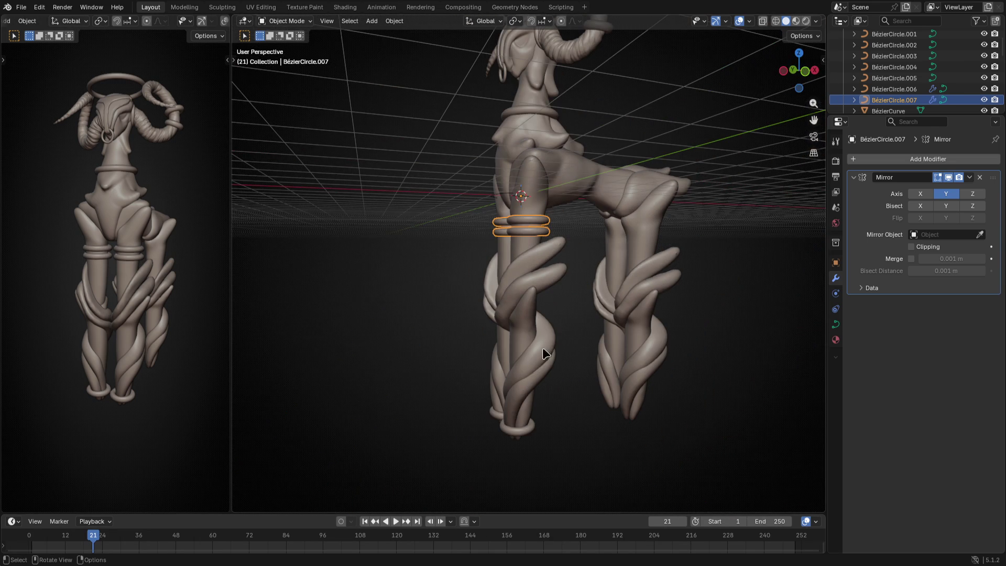
pyautogui.moveTo(518, 398); pyautogui.dragTo(560, 397, button='middle')
pyautogui.keyDown('shift'); pyautogui.click(538, 436); pyautogui.keyUp('shift')
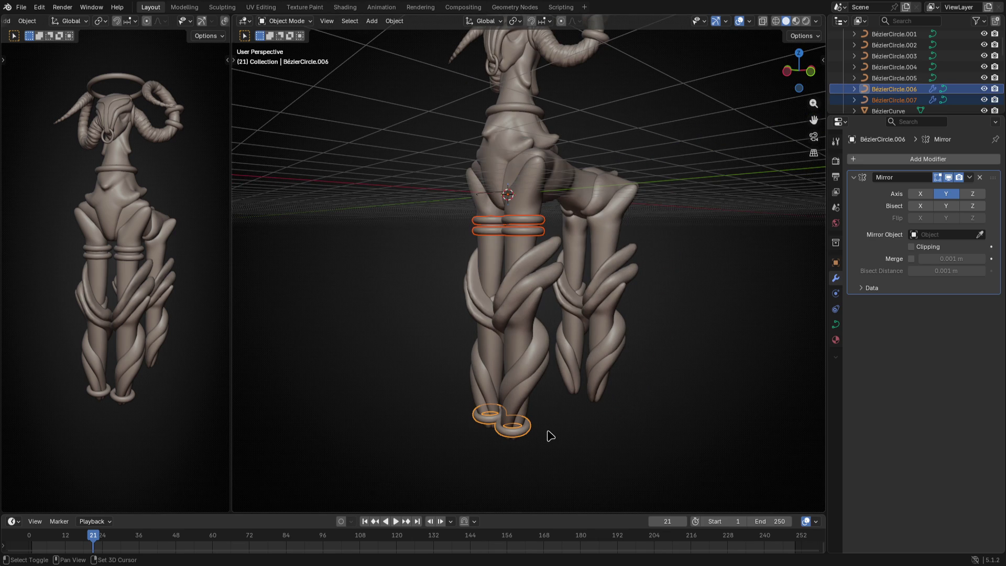
# Duplicate the ankle and thigh rings and move the copies along X onto the other leg
pyautogui.hotkey('shift', 'd')
pyautogui.rightClick(592, 440)
pyautogui.press('KP_1')
pyautogui.press('Tab')
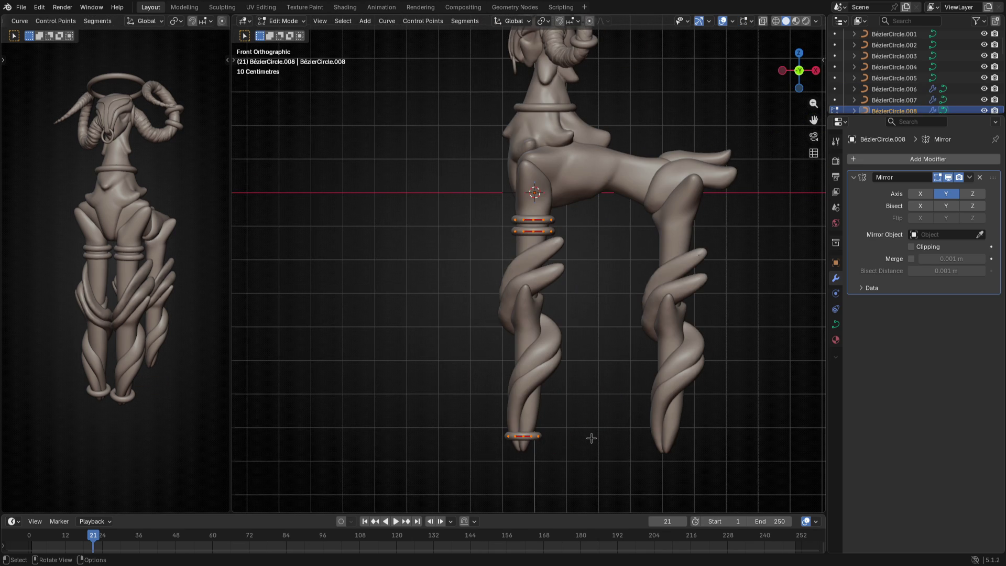
pyautogui.press('g')
pyautogui.press('x')
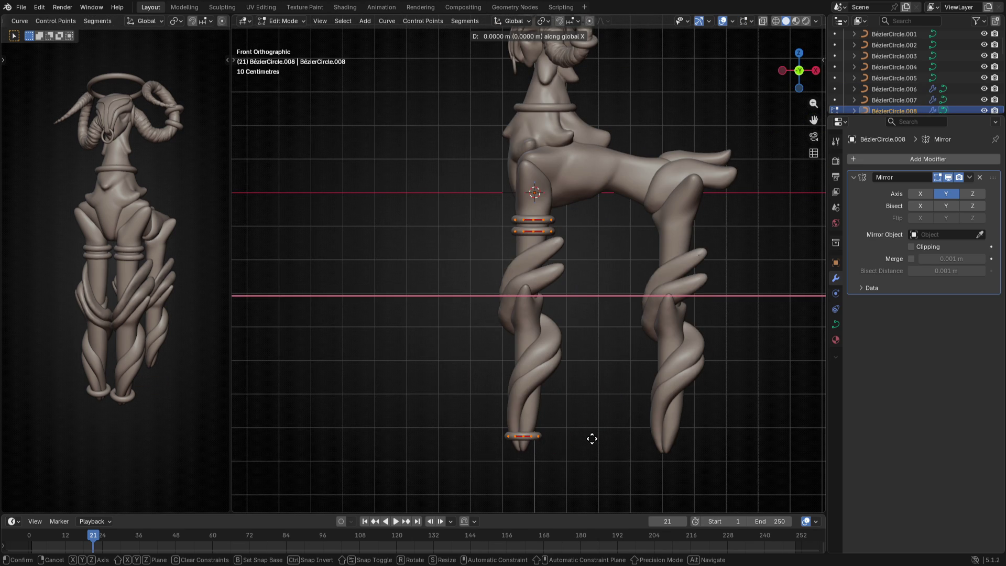
pyautogui.click(736, 439)
pyautogui.scroll(3, 578, 230)
pyautogui.keyDown('shift'); pyautogui.moveTo(579, 230); pyautogui.dragTo(353, 286, button='middle'); pyautogui.keyUp('shift')
# Brush-select the copied ring points and lower them vertically down the leg
pyautogui.hotkey('alt', 'a')
pyautogui.press('c')
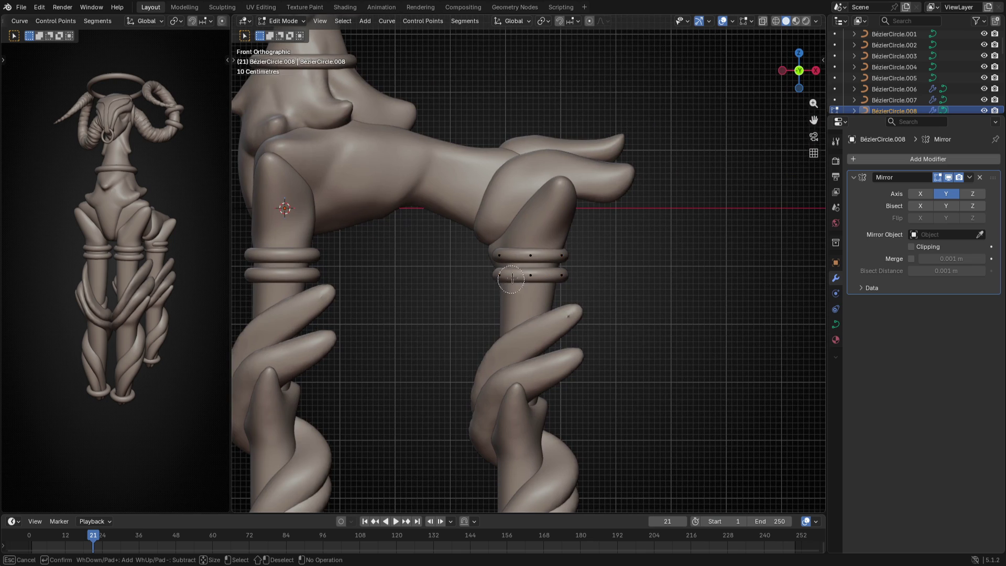
pyautogui.rightClick(501, 262)
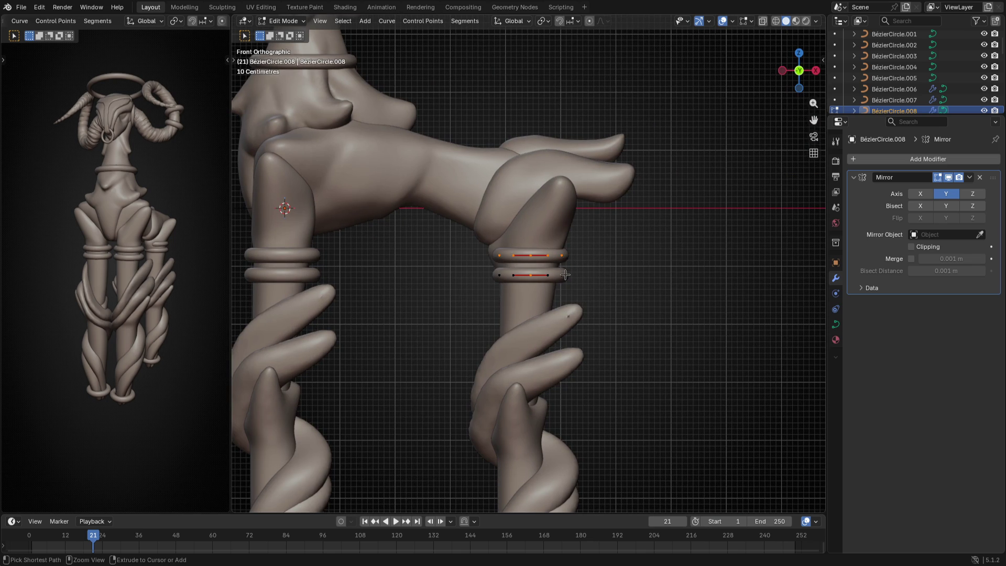
pyautogui.press('g')
pyautogui.press('z')
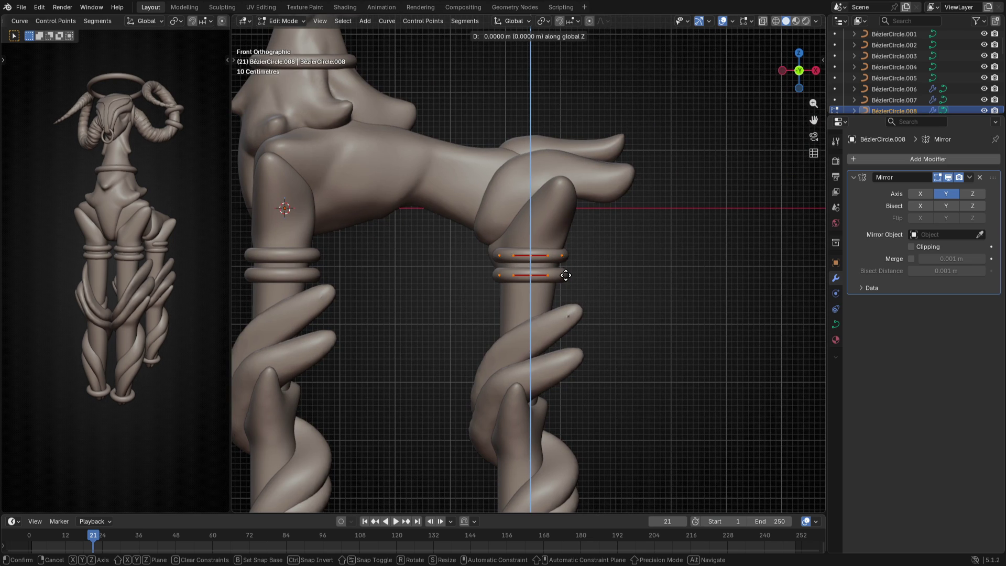
pyautogui.click(563, 297)
pyautogui.moveTo(450, 308)
pyautogui.mouseDown(button='middle')
pyautogui.moveTo(639, 296)
pyautogui.moveTo(631, 315)
pyautogui.moveTo(640, 319)
pyautogui.mouseUp(button='middle')
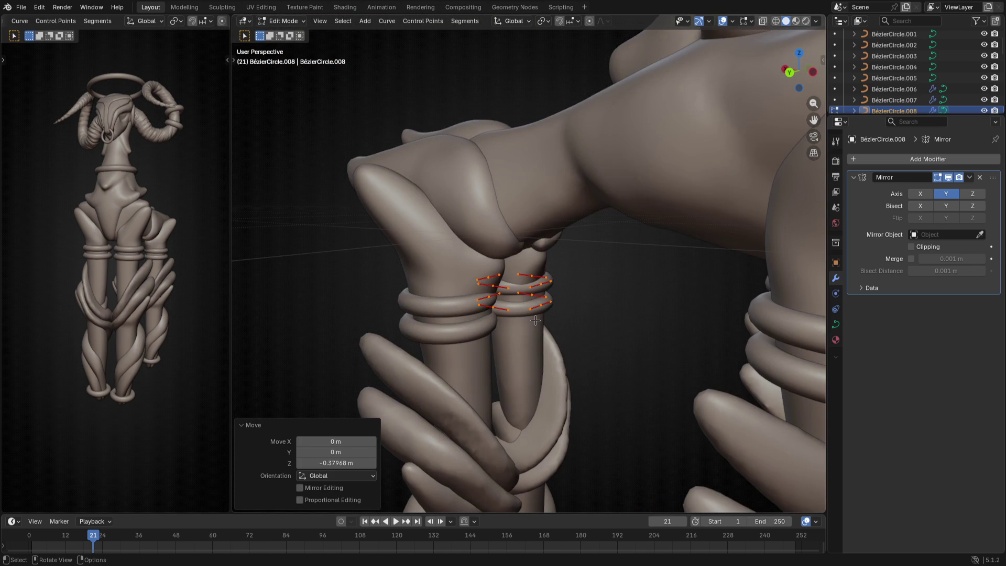
# Select the ankle ring BézierCircle.008 and shift its points along X around the lower leg
pyautogui.press('g')
pyautogui.press('x')
pyautogui.press('Escape')
pyautogui.press('Tab')
pyautogui.moveTo(540, 321)
pyautogui.mouseDown(button='middle')
pyautogui.moveTo(643, 389)
pyautogui.moveTo(581, 365)
pyautogui.moveTo(532, 386)
pyautogui.moveTo(508, 418)
pyautogui.moveTo(435, 411)
pyautogui.moveTo(640, 339)
pyautogui.moveTo(580, 335)
pyautogui.moveTo(541, 309)
pyautogui.moveTo(495, 330)
pyautogui.moveTo(568, 378)
pyautogui.moveTo(498, 337)
pyautogui.moveTo(308, 352)
pyautogui.moveTo(336, 411)
pyautogui.moveTo(473, 417)
pyautogui.mouseUp(button='middle')
pyautogui.click(640, 338)
pyautogui.click(543, 355)
pyautogui.press('Tab')
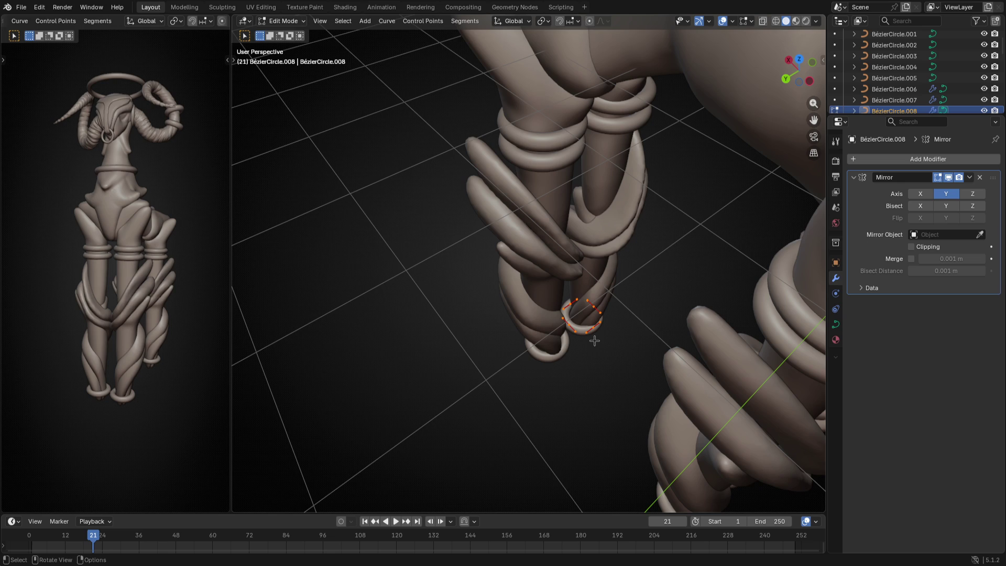
pyautogui.press('g')
pyautogui.press('x')
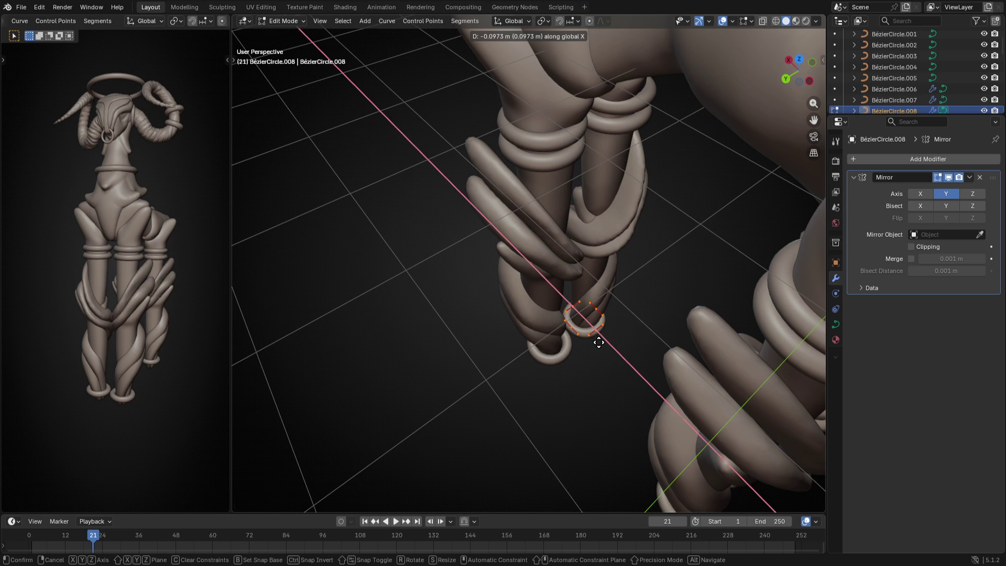
pyautogui.click(629, 398)
pyautogui.press('Tab')
# Check the leg rings from the left side view and then in perspective
pyautogui.moveTo(629, 398)
pyautogui.mouseDown(button='middle')
pyautogui.moveTo(640, 313)
pyautogui.moveTo(558, 343)
pyautogui.mouseUp(button='middle')
pyautogui.click(640, 306)
pyautogui.press('ctrl+KP_3')
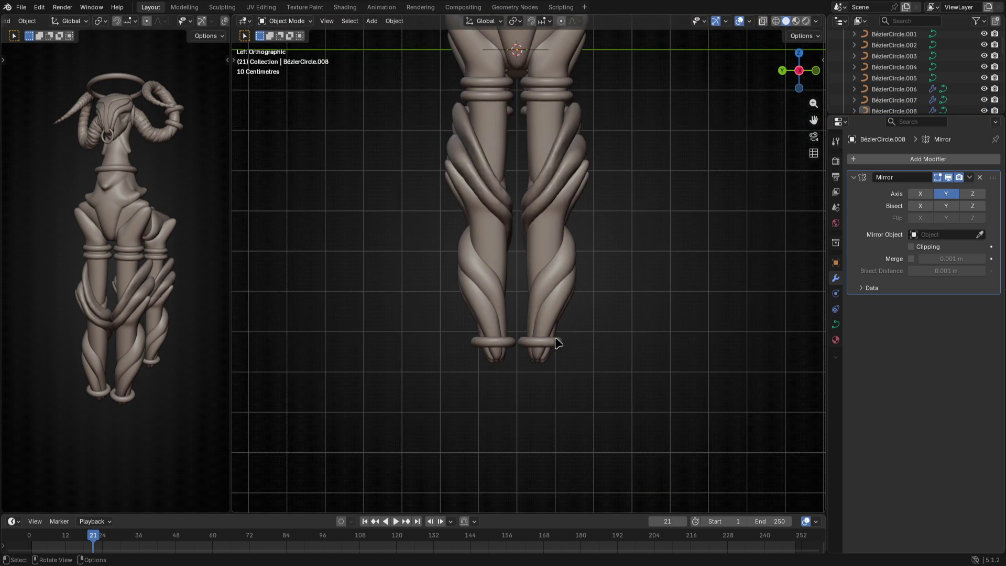
pyautogui.scroll(-4, 437, 262)
pyautogui.moveTo(561, 283)
pyautogui.mouseDown(button='middle')
pyautogui.moveTo(649, 402)
pyautogui.moveTo(596, 409)
pyautogui.moveTo(434, 474)
pyautogui.moveTo(429, 487)
pyautogui.moveTo(429, 27)
pyautogui.moveTo(552, 393)
pyautogui.moveTo(596, 376)
pyautogui.moveTo(725, 404)
pyautogui.moveTo(698, 413)
pyautogui.moveTo(550, 146)
pyautogui.moveTo(632, 392)
pyautogui.moveTo(596, 332)
pyautogui.moveTo(546, 344)
pyautogui.moveTo(471, 299)
pyautogui.moveTo(442, 236)
pyautogui.moveTo(514, 294)
pyautogui.moveTo(465, 342)
pyautogui.mouseUp(button='middle')
# Sculpt the Cone head with Draw Sharp at 0.32 m, carving a crease along the brow fold
pyautogui.scroll(-4, 546, 339)
pyautogui.click(437, 256)
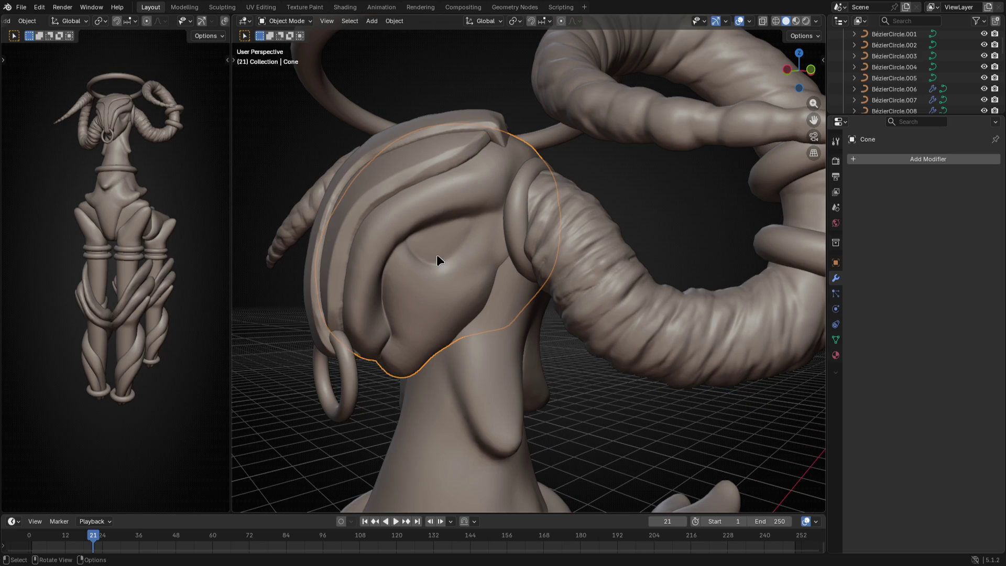
pyautogui.hotkey('ctrl', 'Tab')
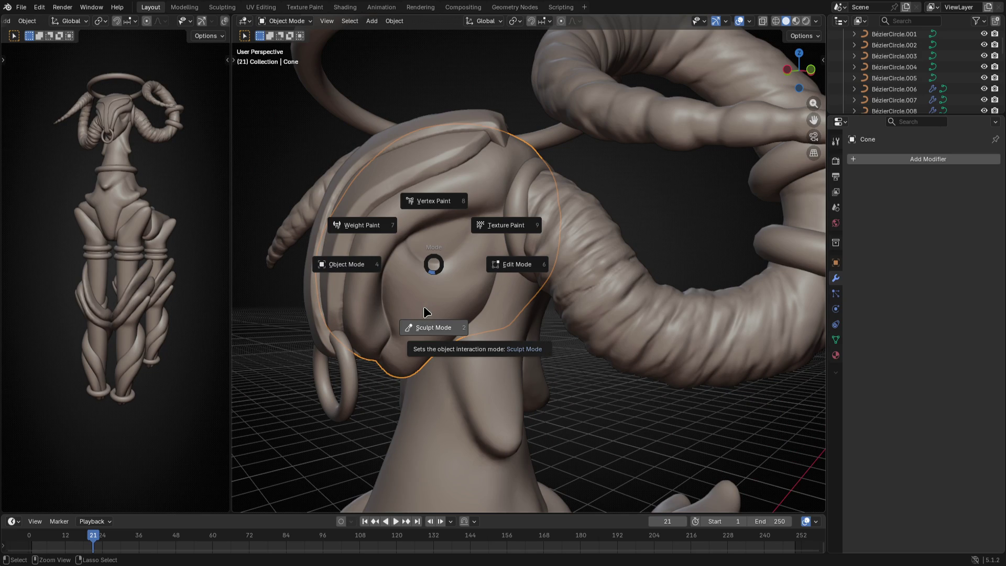
pyautogui.click(432, 327)
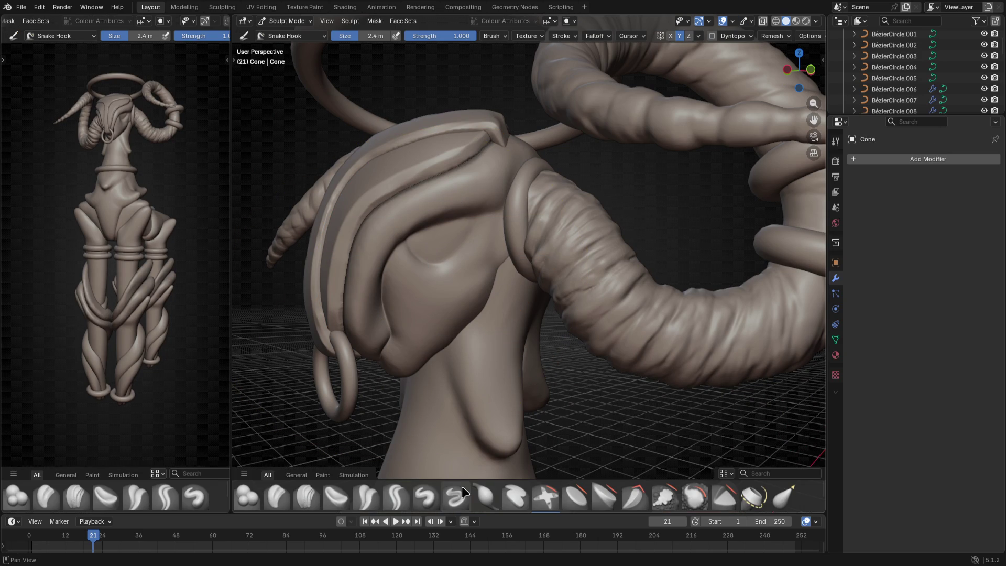
pyautogui.click(456, 497)
pyautogui.scroll(8, 399, 263)
pyautogui.scroll(-4, 463, 256)
pyautogui.press('f')
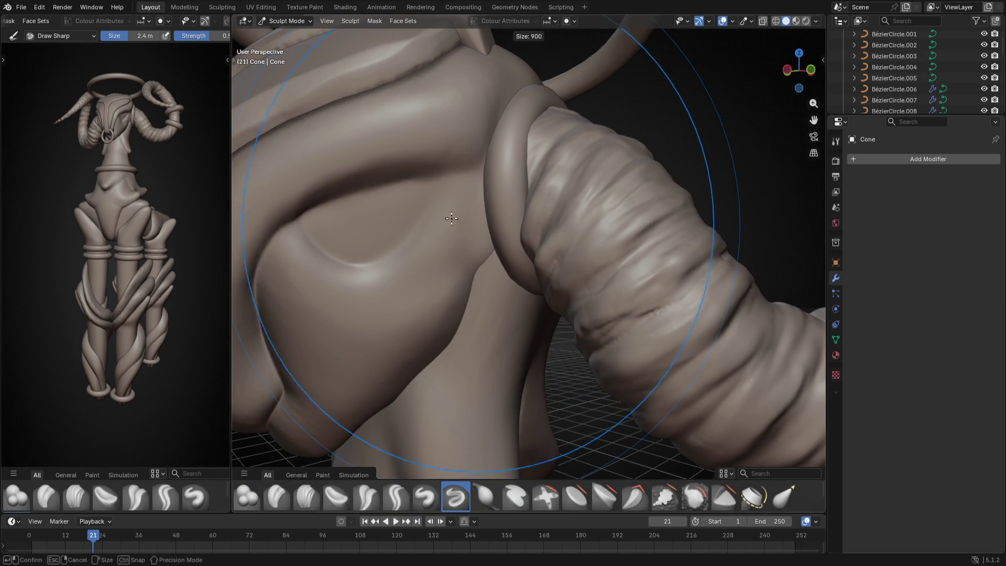
pyautogui.click(291, 232)
pyautogui.press('f')
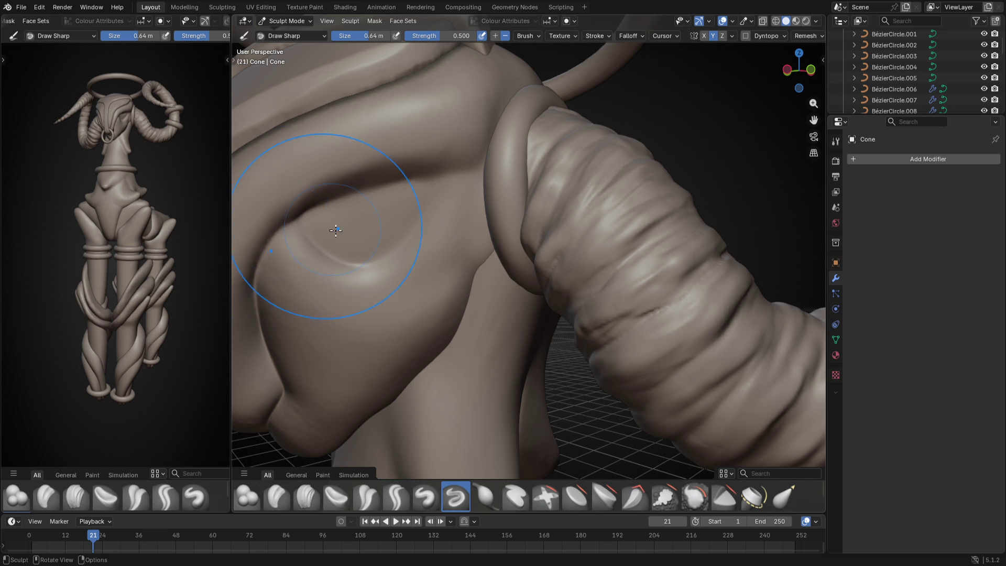
pyautogui.click(307, 223)
pyautogui.moveTo(307, 222)
pyautogui.mouseDown()
pyautogui.moveTo(337, 196)
pyautogui.moveTo(430, 180)
pyautogui.moveTo(393, 251)
pyautogui.moveTo(363, 264)
pyautogui.moveTo(336, 257)
pyautogui.moveTo(302, 225)
pyautogui.mouseUp()
# Build up clay around the eye with the Clay brush
pyautogui.click(277, 496)
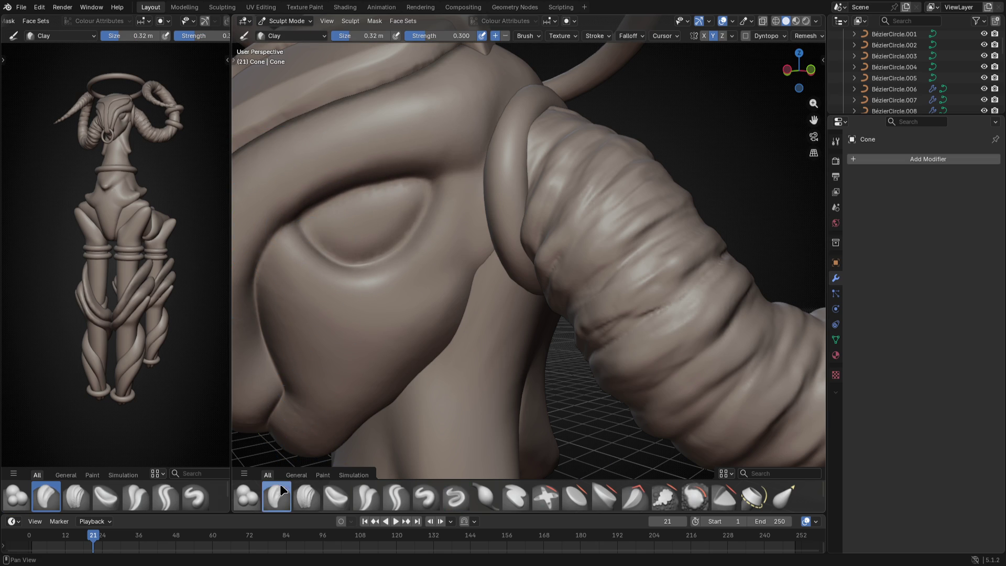
pyautogui.moveTo(362, 221)
pyautogui.mouseDown()
pyautogui.moveTo(404, 198)
pyautogui.moveTo(387, 218)
pyautogui.moveTo(342, 224)
pyautogui.mouseUp()
pyautogui.scroll(-8, 401, 234)
pyautogui.scroll(8, 438, 238)
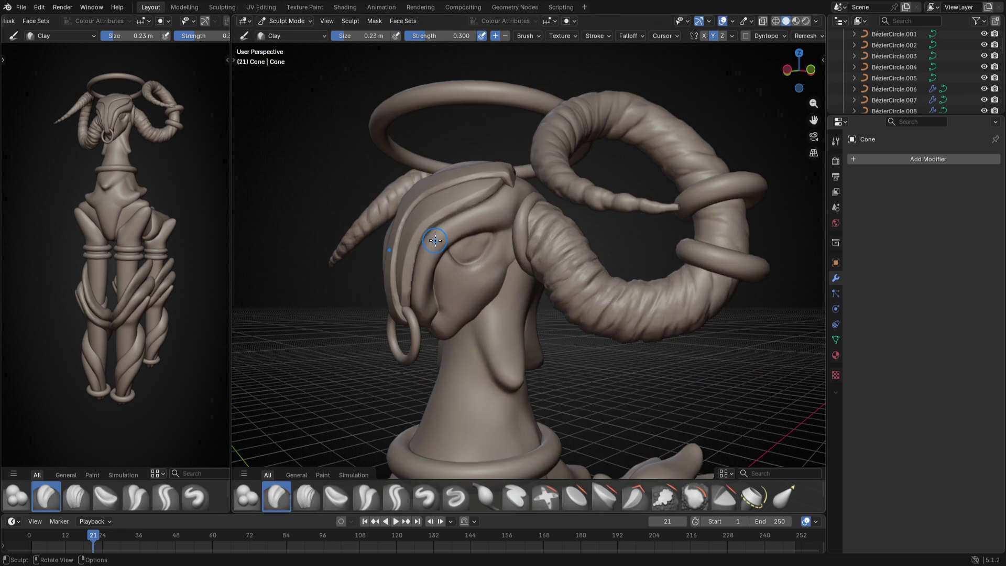
# Sharpen the eye and brow creases using the Crease Polish brush at 0.23 m
pyautogui.click(375, 499)
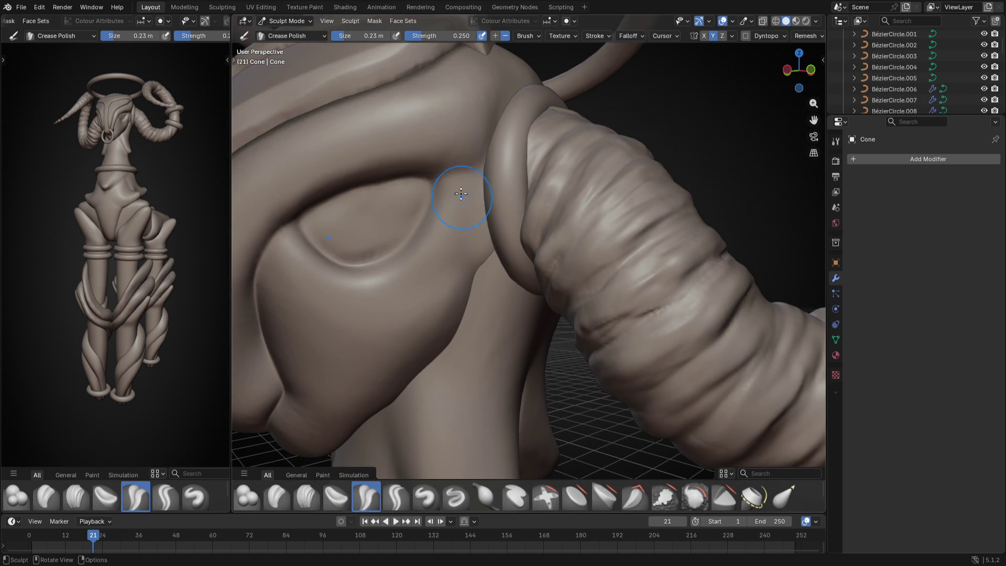
pyautogui.moveTo(419, 193)
pyautogui.mouseDown()
pyautogui.moveTo(466, 186)
pyautogui.moveTo(482, 162)
pyautogui.mouseUp()
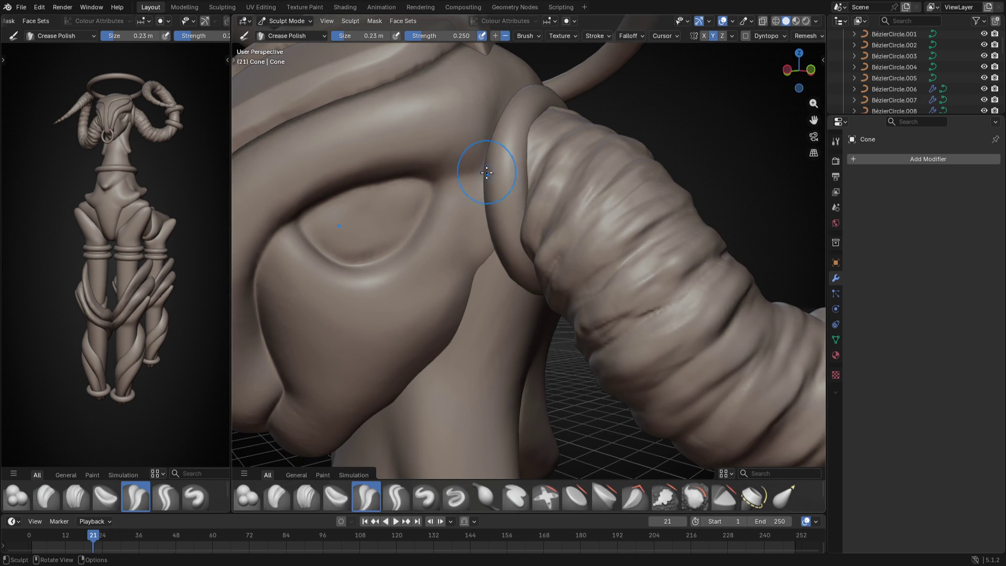
pyautogui.press('f')
pyautogui.click(467, 181)
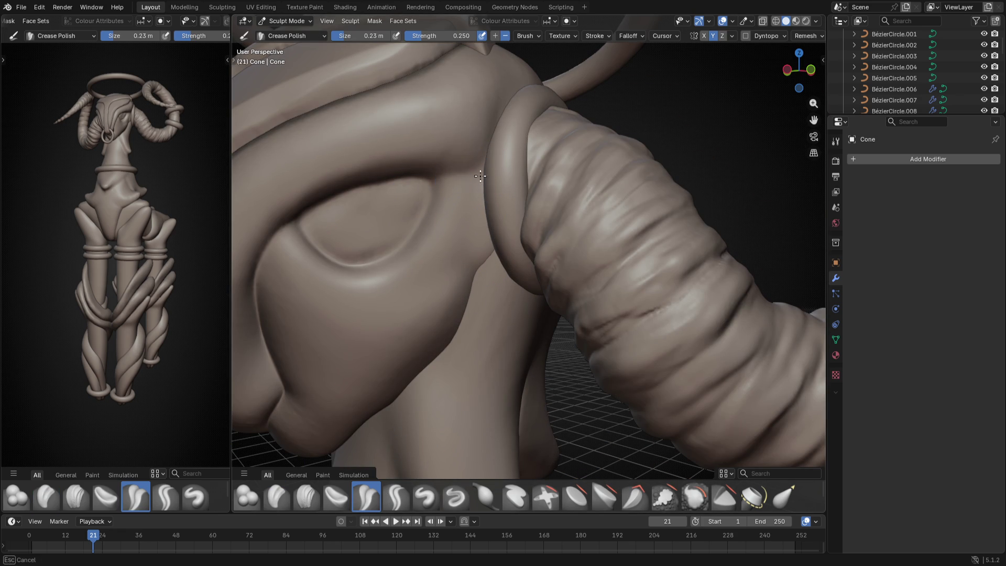
pyautogui.moveTo(483, 157)
pyautogui.mouseDown()
pyautogui.moveTo(437, 168)
pyautogui.moveTo(456, 173)
pyautogui.mouseUp()
# Orbit and zoom to inspect the horns, rings and side of the face
pyautogui.scroll(-8, 536, 129)
pyautogui.moveTo(517, 162); pyautogui.dragTo(441, 247, button='middle')
pyautogui.scroll(6, 499, 140)
pyautogui.scroll(5, 499, 140)
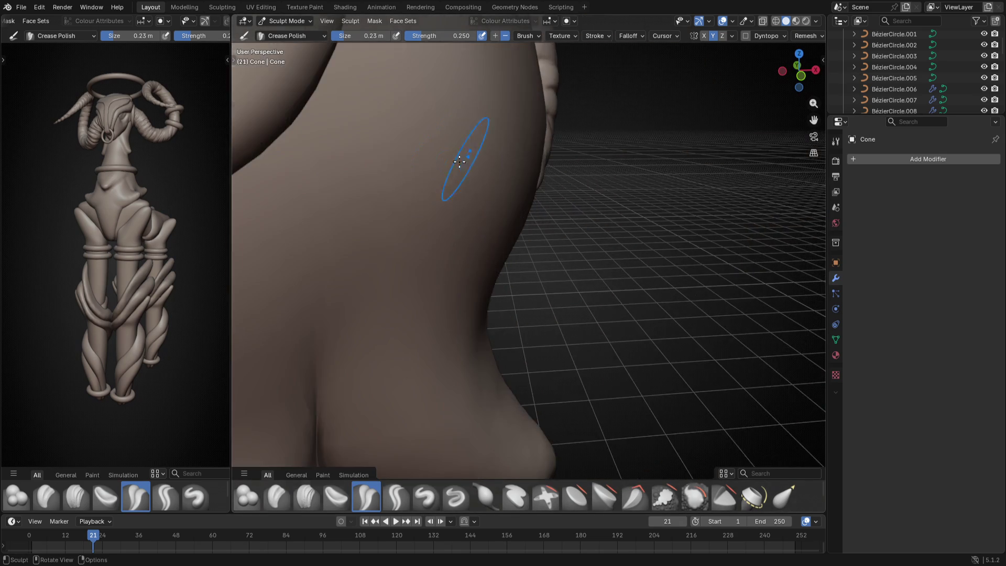
pyautogui.scroll(-5, 461, 173)
pyautogui.moveTo(521, 225)
pyautogui.mouseDown(button='middle')
pyautogui.moveTo(544, 169)
pyautogui.moveTo(512, 198)
pyautogui.moveTo(461, 281)
pyautogui.moveTo(472, 247)
pyautogui.mouseUp(button='middle')
pyautogui.scroll(3, 474, 244)
pyautogui.scroll(5, 483, 220)
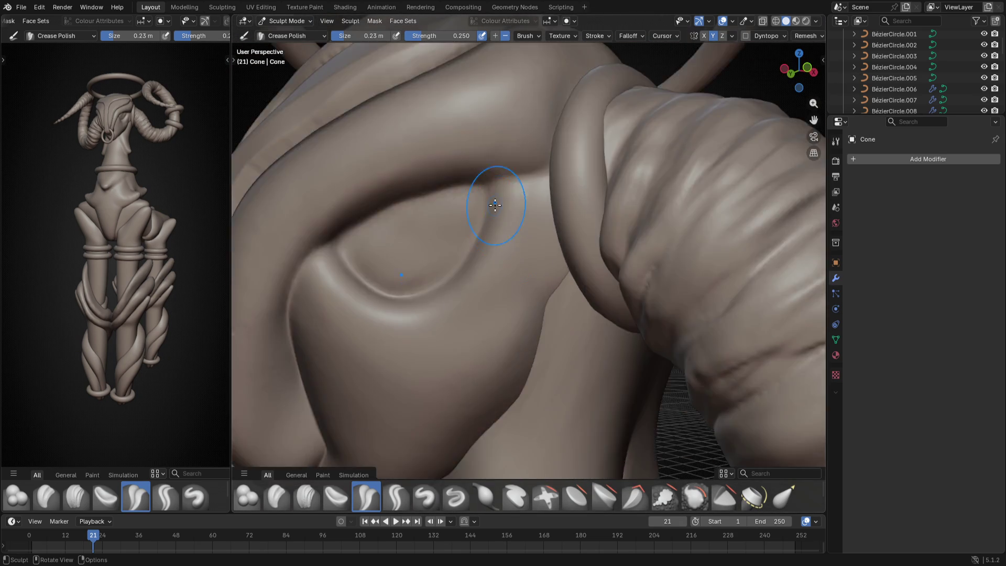
pyautogui.scroll(-3, 555, 205)
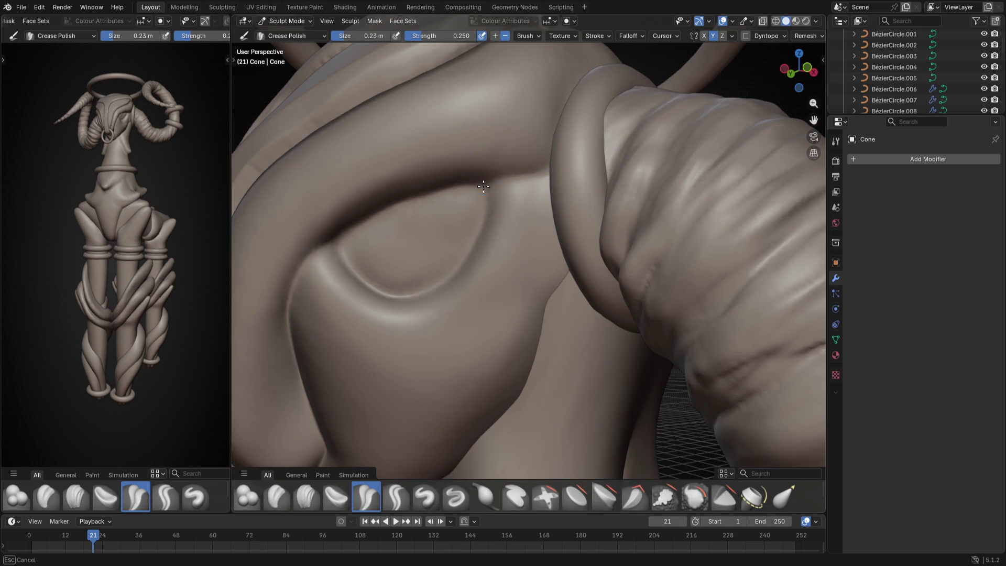
pyautogui.scroll(-6, 476, 276)
pyautogui.scroll(6, 492, 308)
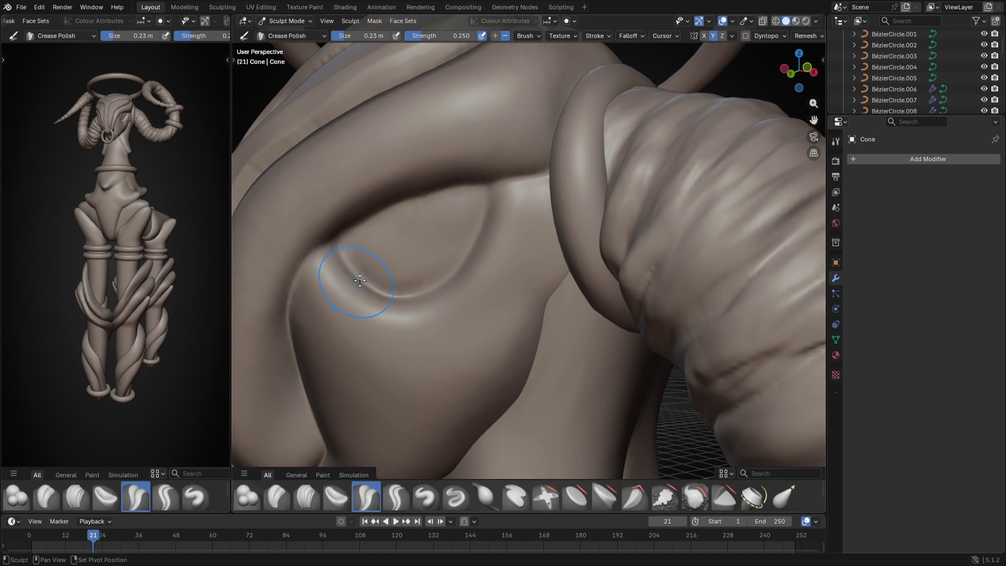
# Crease the upper eye rim with a 0.19 m brush and the lower rim at 0.18 m
pyautogui.moveTo(355, 281); pyautogui.dragTo(436, 273, button='middle')
pyautogui.press('f')
pyautogui.click(464, 231)
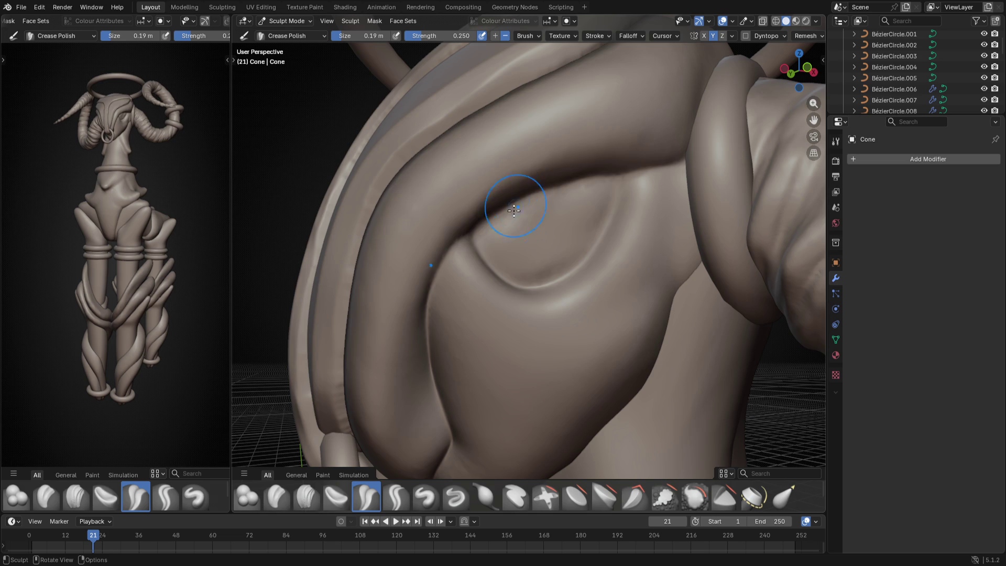
pyautogui.moveTo(480, 226)
pyautogui.mouseDown()
pyautogui.moveTo(602, 172)
pyautogui.moveTo(475, 236)
pyautogui.mouseUp()
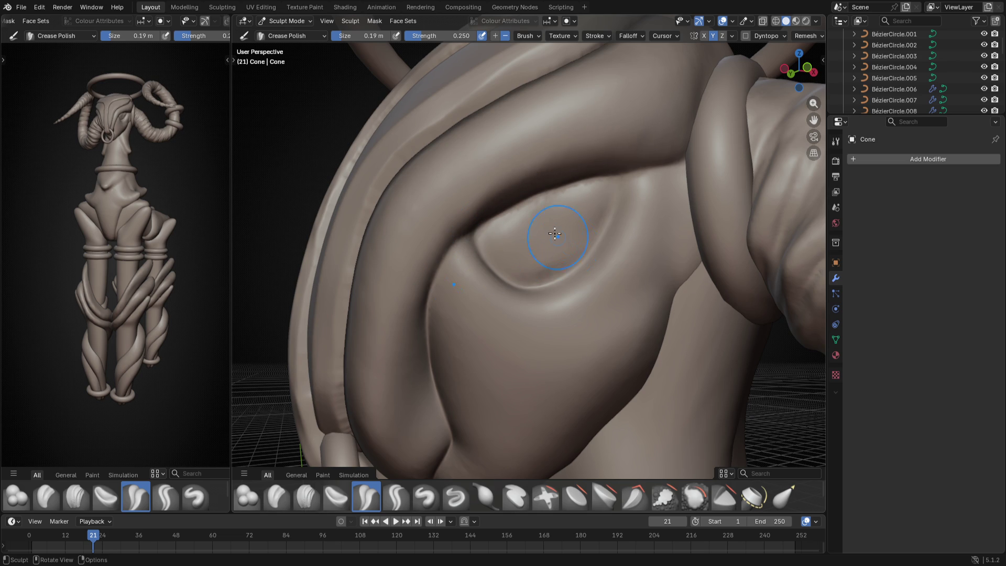
pyautogui.press('f')
pyautogui.click(495, 244)
pyautogui.moveTo(480, 237)
pyautogui.mouseDown()
pyautogui.moveTo(490, 268)
pyautogui.moveTo(521, 290)
pyautogui.moveTo(560, 281)
pyautogui.moveTo(583, 261)
pyautogui.moveTo(618, 176)
pyautogui.moveTo(597, 246)
pyautogui.moveTo(561, 278)
pyautogui.moveTo(514, 284)
pyautogui.mouseUp()
# Orbit to a front view of the goat and save SCULPT_22_GOAT.blend
pyautogui.scroll(-10, 514, 283)
pyautogui.moveTo(513, 284)
pyautogui.mouseDown(button='middle')
pyautogui.moveTo(614, 287)
pyautogui.moveTo(582, 310)
pyautogui.moveTo(598, 344)
pyautogui.moveTo(511, 362)
pyautogui.moveTo(458, 172)
pyautogui.mouseUp(button='middle')
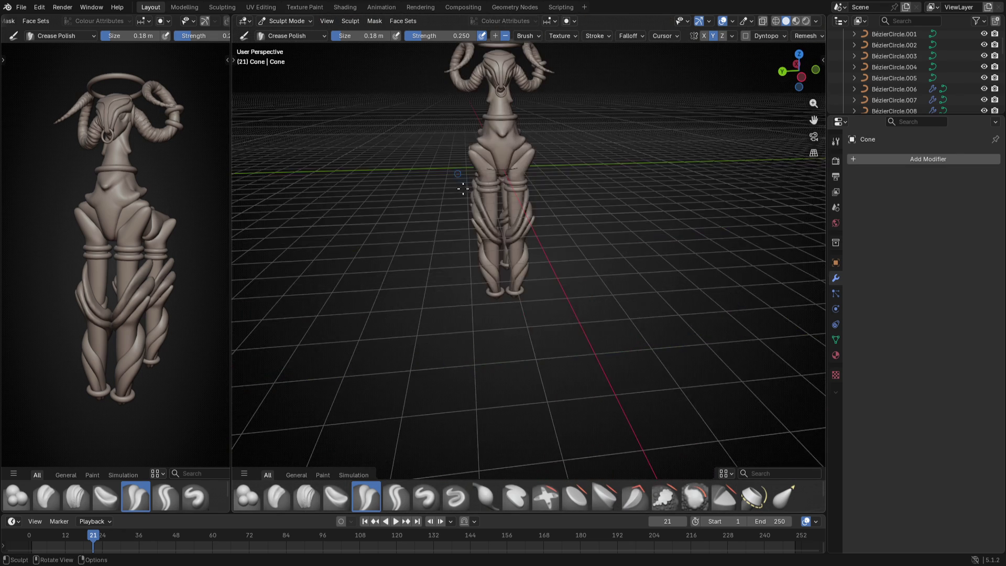
pyautogui.scroll(2, 487, 231)
pyautogui.hotkey('ctrl', 's')
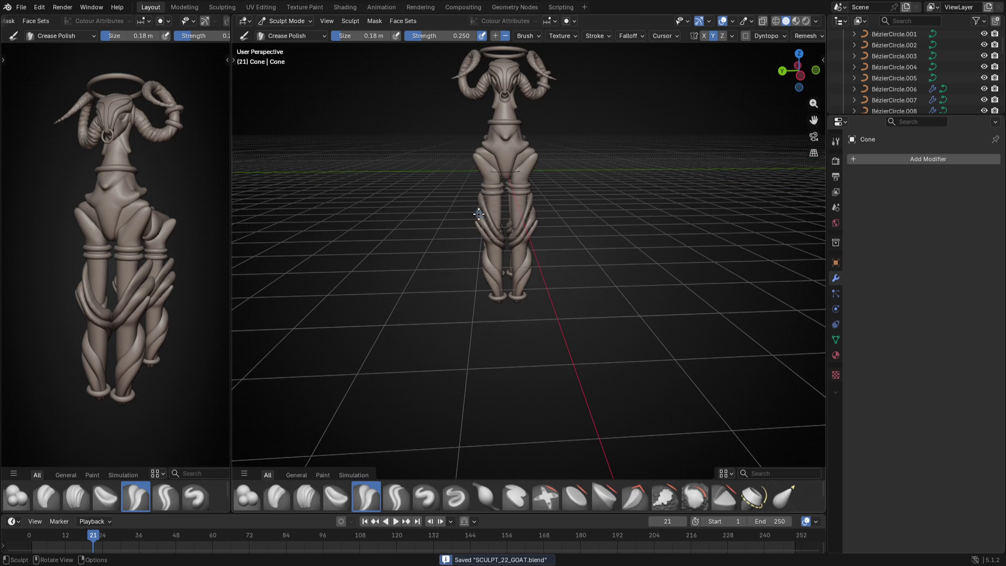
# Pan the goat lower in the view and widen the left viewport
pyautogui.keyDown('shift'); pyautogui.moveTo(626, 150); pyautogui.dragTo(639, 215, button='middle'); pyautogui.keyUp('shift')
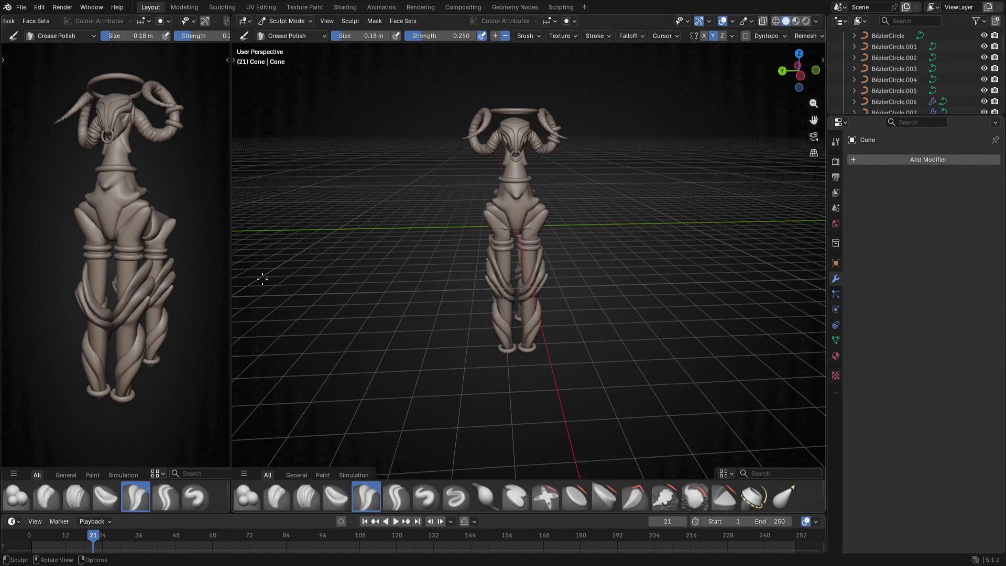
pyautogui.moveTo(231, 276); pyautogui.dragTo(342, 265)
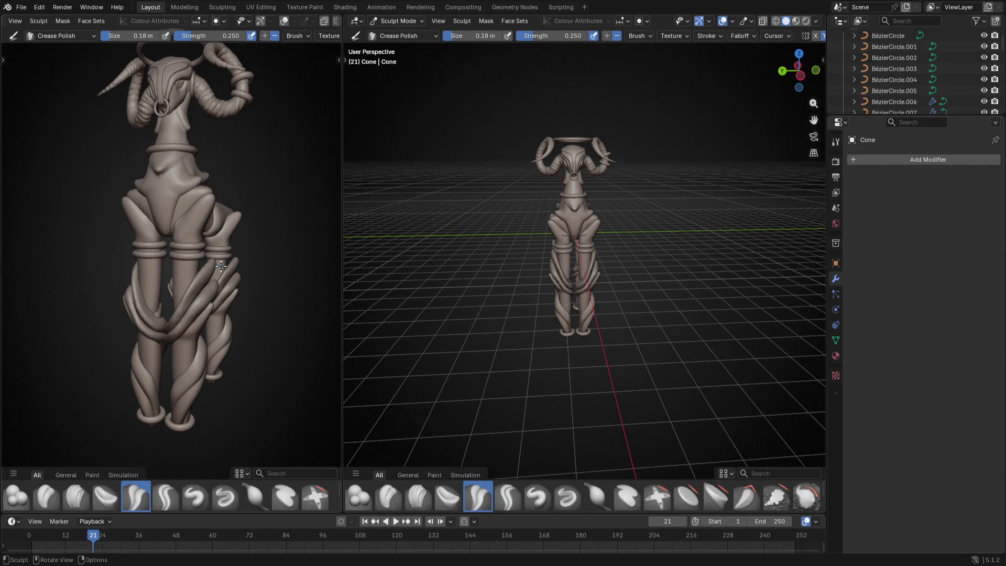
# Zoom out the left viewport so the whole sculpted goat fits
pyautogui.scroll(-2, 224, 261)
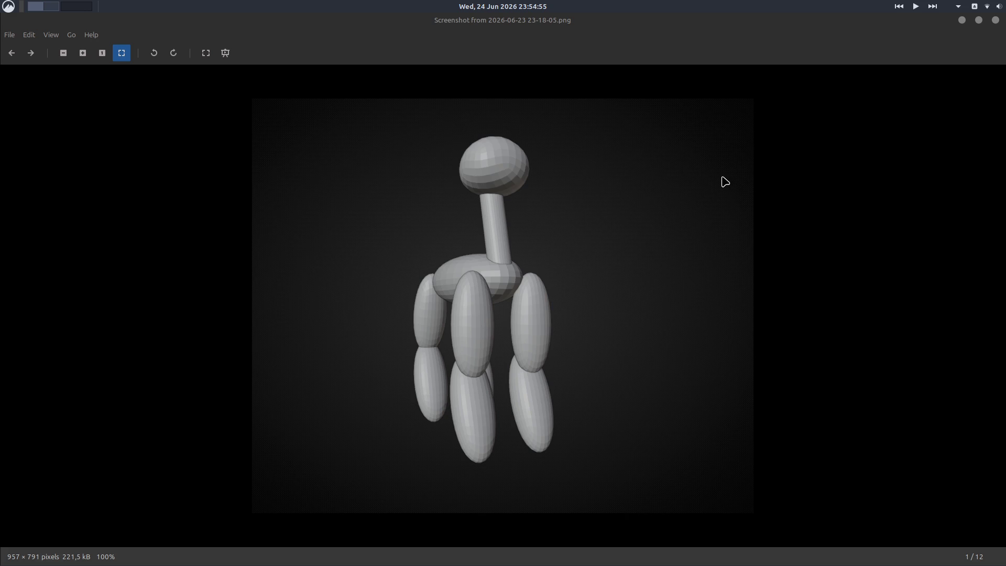
# Restore the blockout screenshot to a smaller floating window beside the sculpt and nudge it into place
pyautogui.moveTo(595, 34)
pyautogui.mouseDown()
pyautogui.moveTo(601, 78)
pyautogui.moveTo(630, 63)
pyautogui.moveTo(632, 48)
pyautogui.mouseUp()
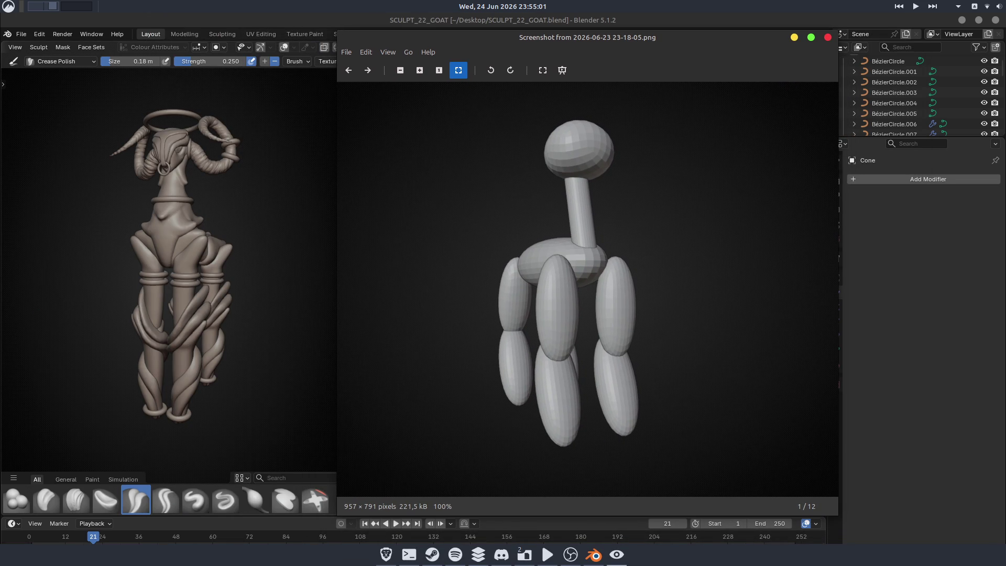
pyautogui.moveTo(449, 41); pyautogui.dragTo(453, 33)
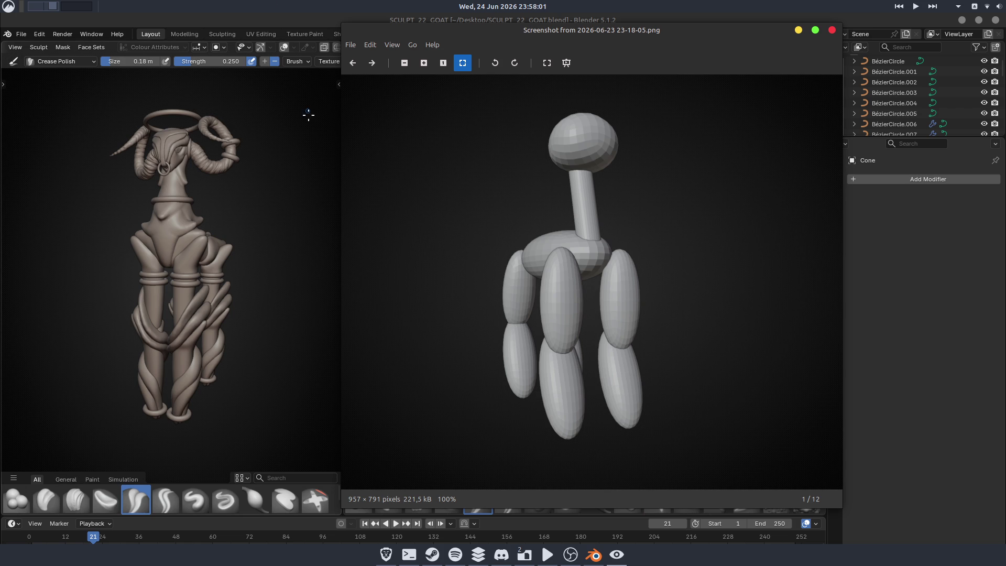
# Move the early blockout screenshot aside and make the goat sculpt window fill the screen
pyautogui.moveTo(513, 48)
pyautogui.mouseDown()
pyautogui.moveTo(524, 53)
pyautogui.moveTo(502, 36)
pyautogui.moveTo(511, 38)
pyautogui.mouseUp()
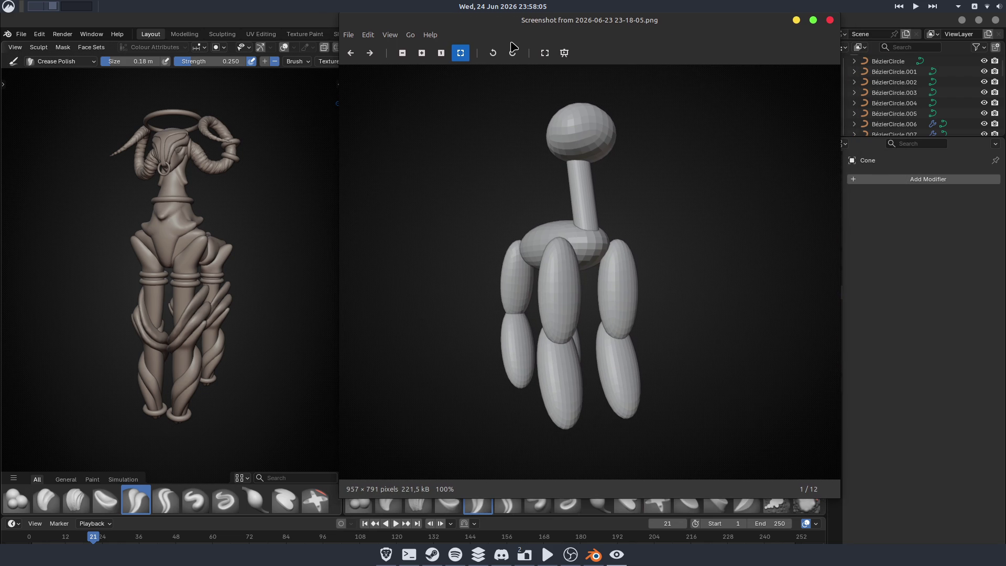
pyautogui.moveTo(632, 47); pyautogui.dragTo(761, 45)
pyautogui.moveTo(195, 217); pyautogui.dragTo(276, 215, button='middle')
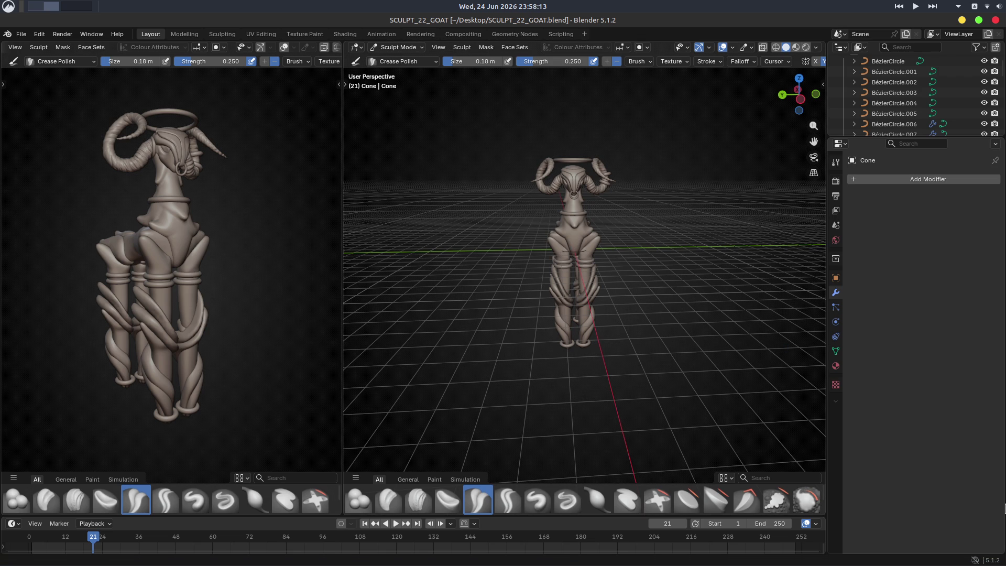
pyautogui.press('F11')
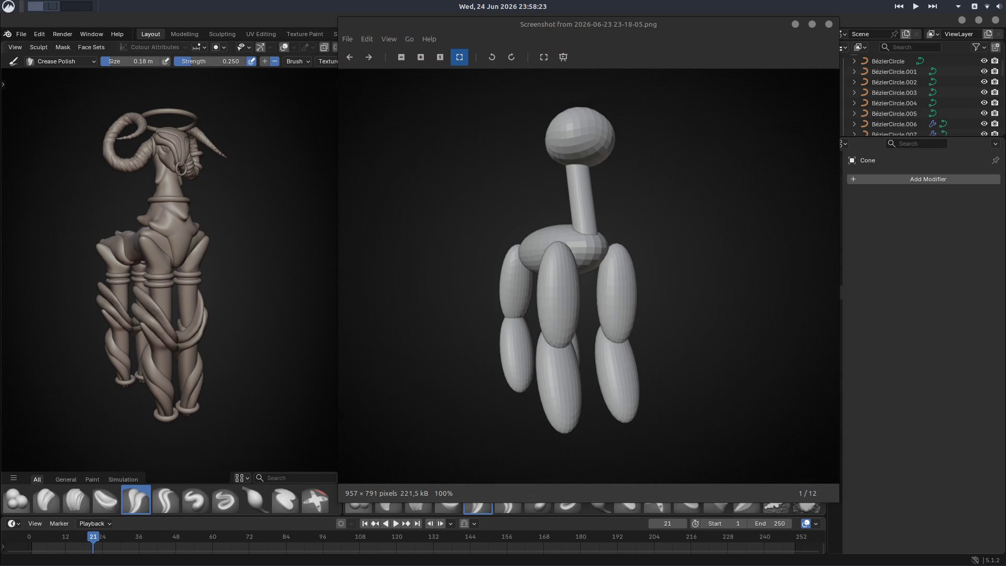
pyautogui.moveTo(465, 41)
pyautogui.mouseDown()
pyautogui.moveTo(514, 42)
pyautogui.moveTo(484, 43)
pyautogui.mouseUp()
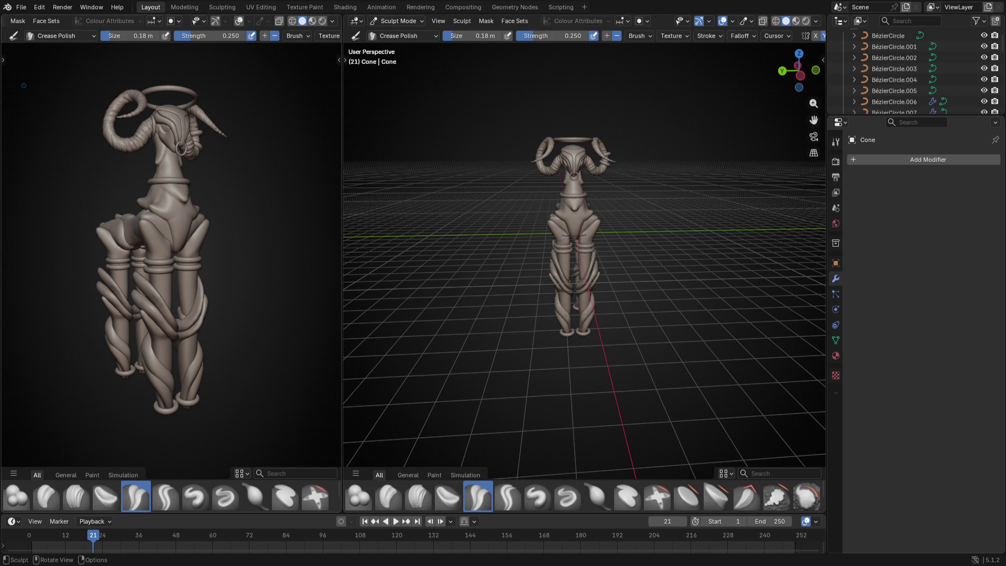
# Widen the left viewport and rejoin the stray split area to enlarge the main goat view
pyautogui.moveTo(339, 174)
pyautogui.mouseDown()
pyautogui.moveTo(797, 173)
pyautogui.moveTo(516, 173)
pyautogui.mouseUp()
pyautogui.moveTo(357, 195)
pyautogui.mouseDown(button='middle')
pyautogui.moveTo(218, 238)
pyautogui.moveTo(271, 238)
pyautogui.mouseUp(button='middle')
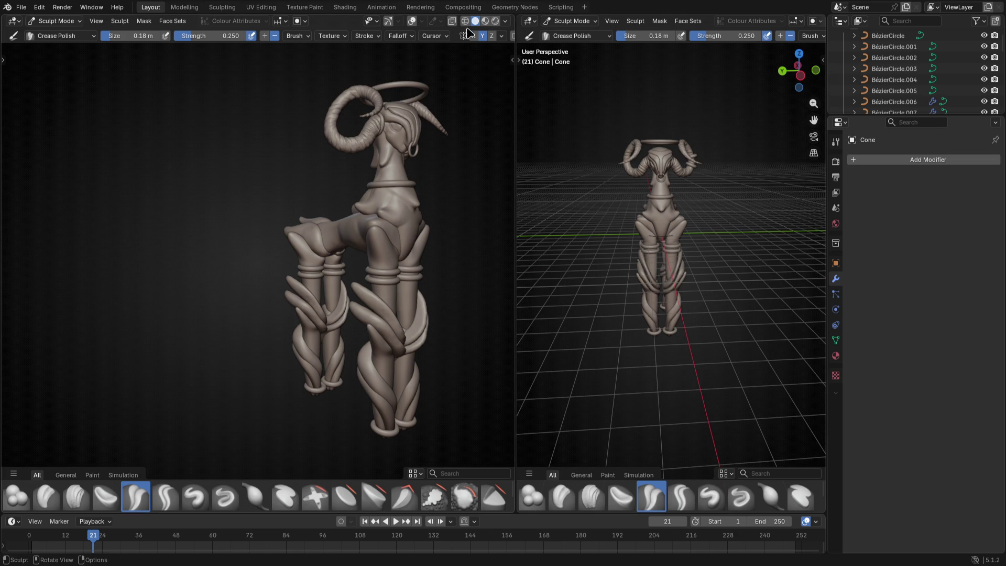
pyautogui.moveTo(515, 17); pyautogui.dragTo(472, 23)
pyautogui.moveTo(516, 68); pyautogui.dragTo(185, 84)
# Turn the goat side-on and hide the viewport overlays and navigation gizmos
pyautogui.moveTo(435, 251)
pyautogui.mouseDown(button='middle')
pyautogui.moveTo(486, 245)
pyautogui.moveTo(685, 269)
pyautogui.mouseUp(button='middle')
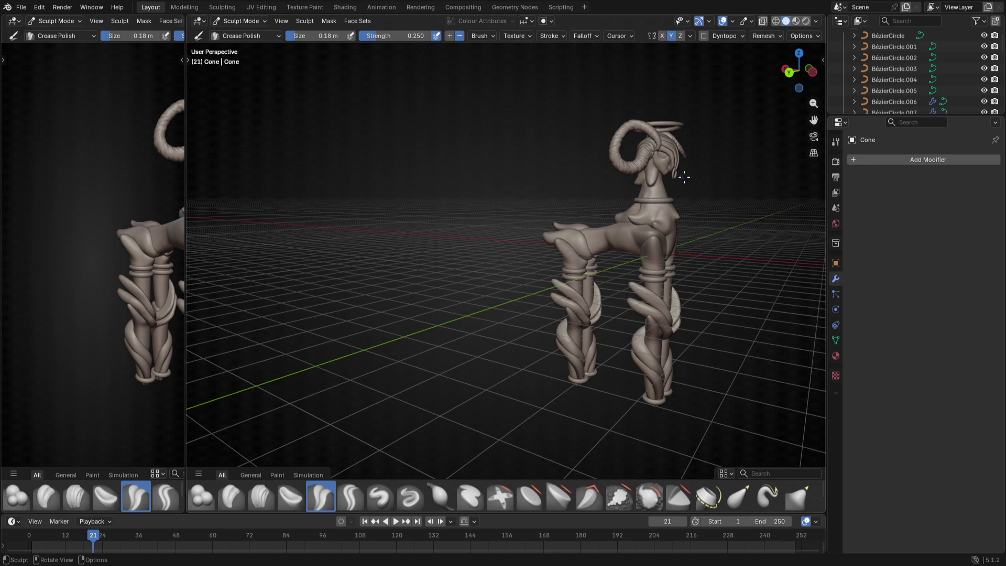
pyautogui.moveTo(715, 209); pyautogui.dragTo(661, 295, button='middle')
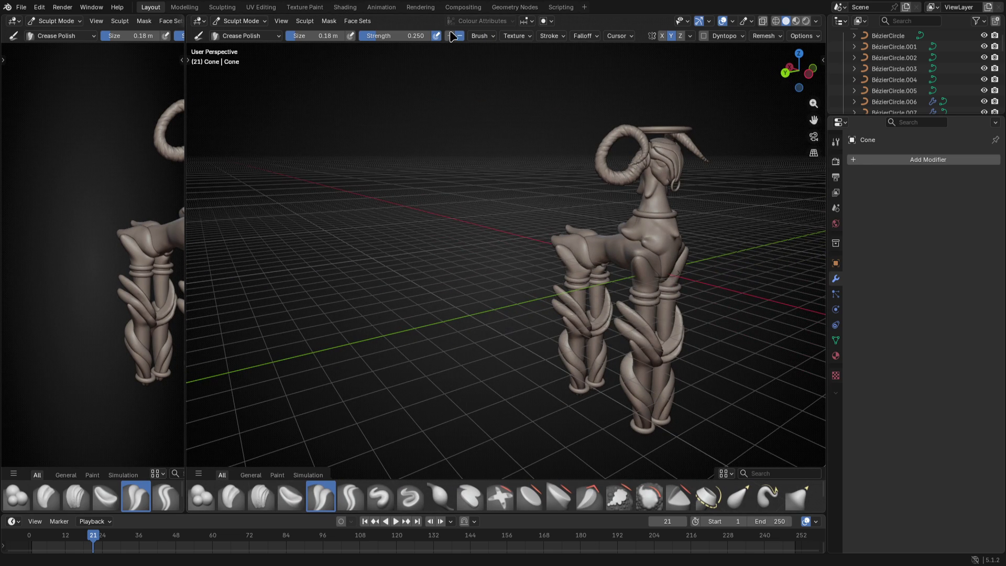
pyautogui.click(723, 21)
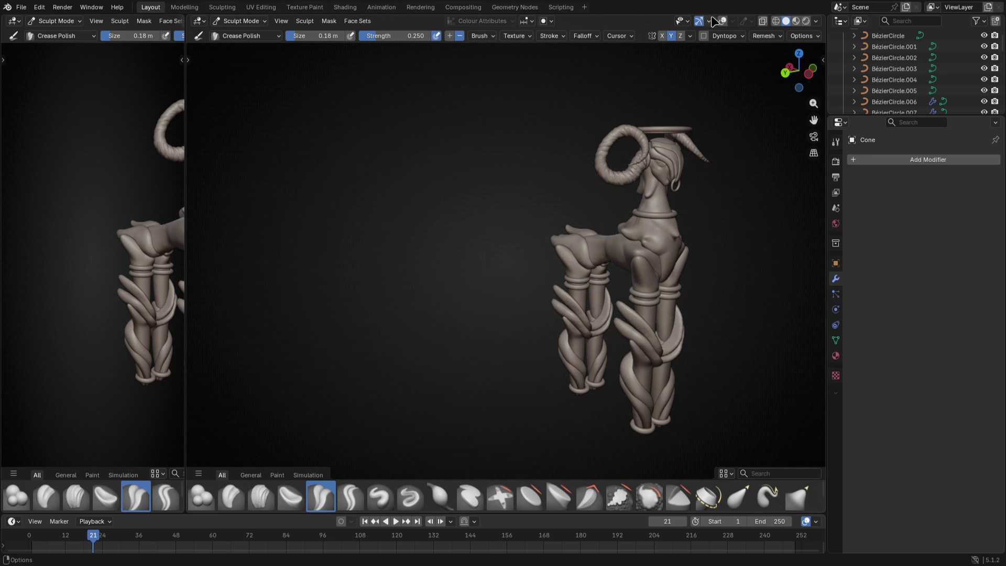
pyautogui.click(700, 21)
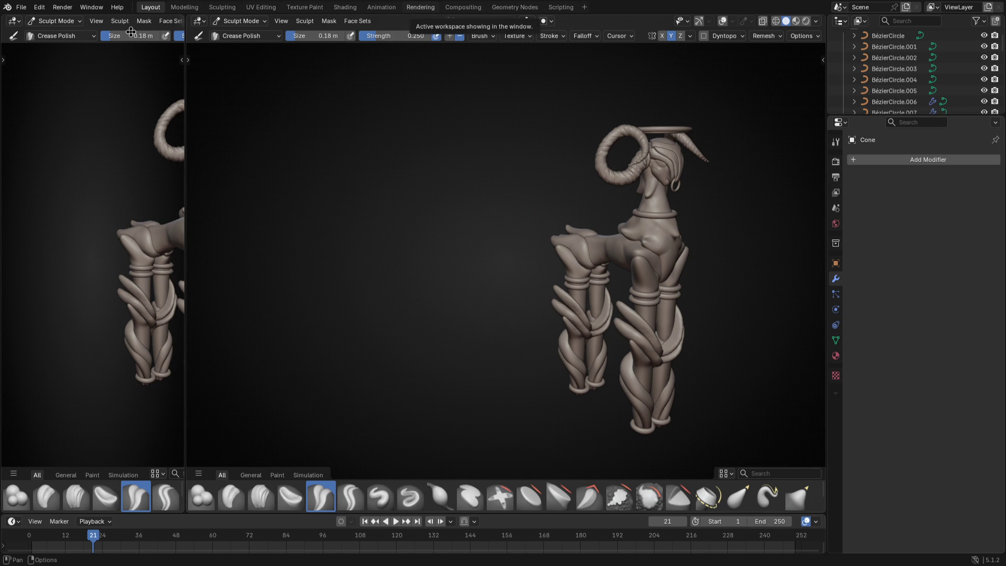
# Join the two side-by-side viewports with Join Areas and turn the goat to face the front
pyautogui.click(22, 8)
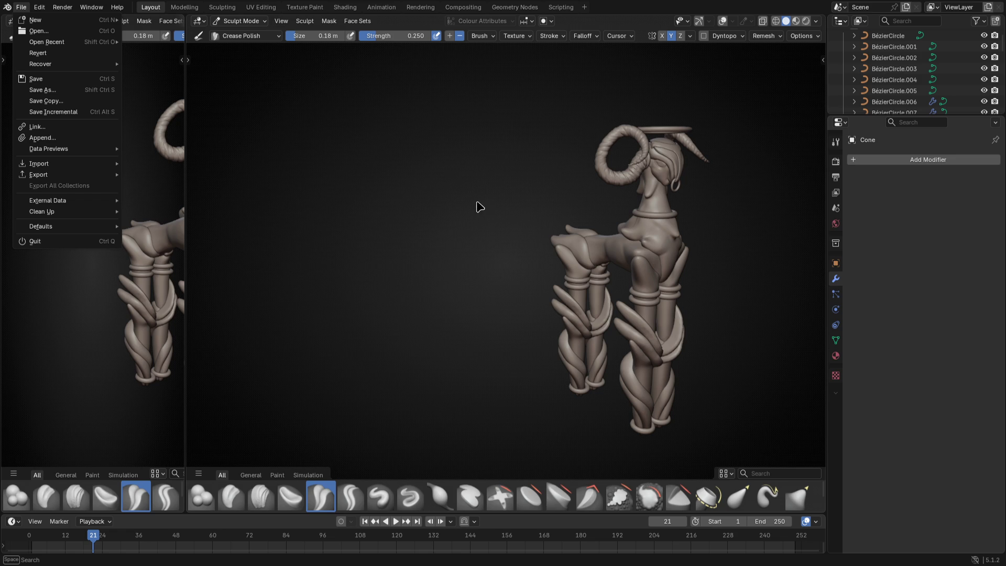
pyautogui.click(546, 162)
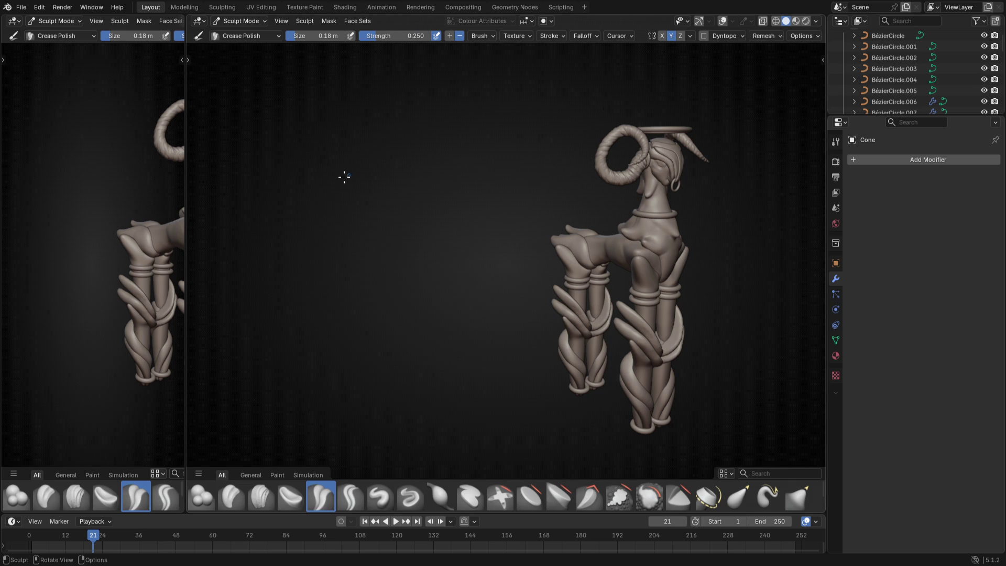
pyautogui.rightClick(186, 59)
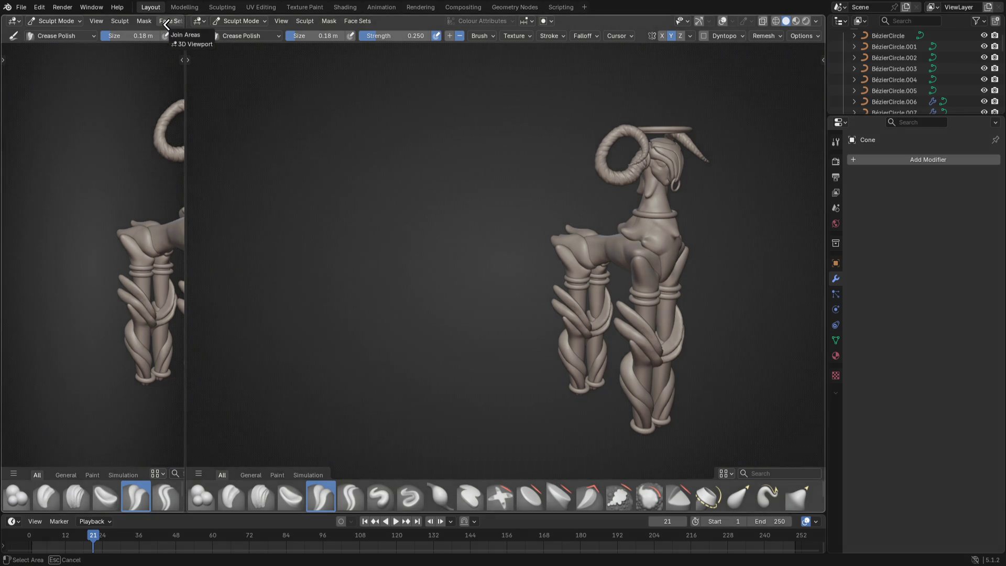
pyautogui.click(207, 48)
pyautogui.scroll(-3, 424, 169)
pyautogui.moveTo(423, 169)
pyautogui.mouseDown(button='middle')
pyautogui.moveTo(359, 241)
pyautogui.moveTo(225, 282)
pyautogui.moveTo(283, 239)
pyautogui.mouseUp(button='middle')
pyautogui.scroll(3, 246, 272)
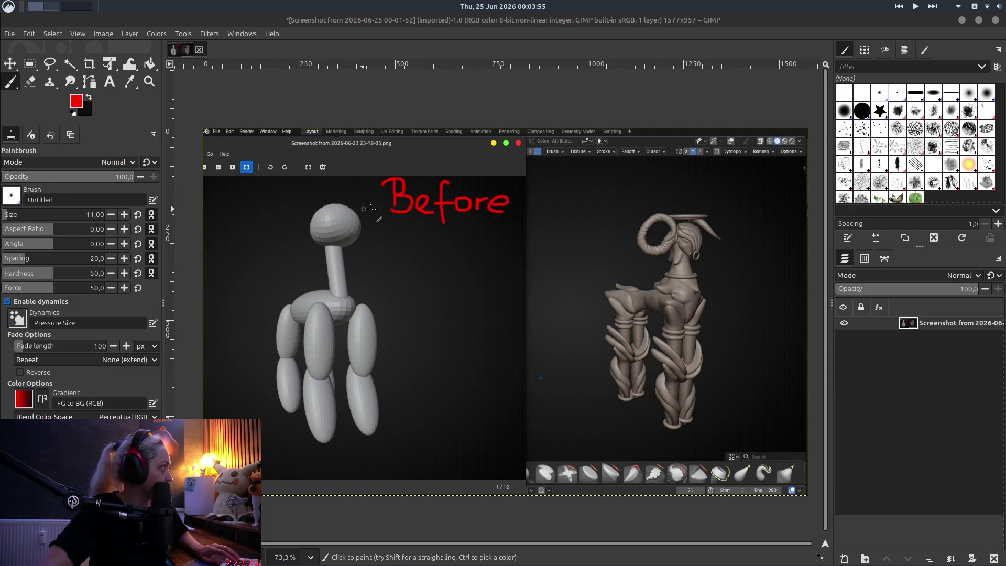
# Rotate the GIMP canvas view about 5° counter-clockwise
pyautogui.moveTo(685, 203)
pyautogui.keyDown('shift'); pyautogui.mouseDown(button='middle')
pyautogui.moveTo(651, 199)
pyautogui.moveTo(663, 207)
pyautogui.mouseUp(button='middle'); pyautogui.keyUp('shift')
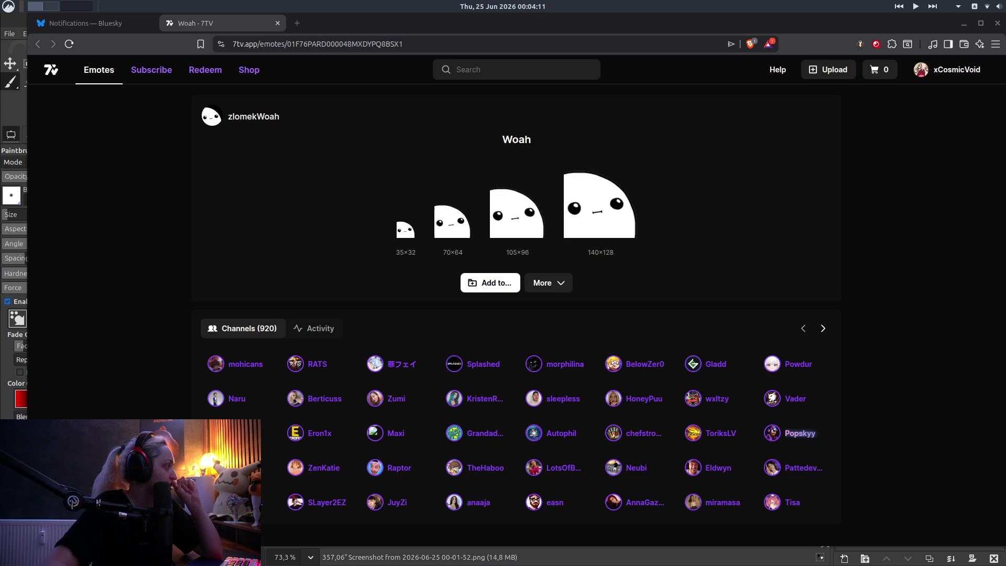
# Add the Woah emote to your own 7TV emote set and confirm
pyautogui.click(478, 283)
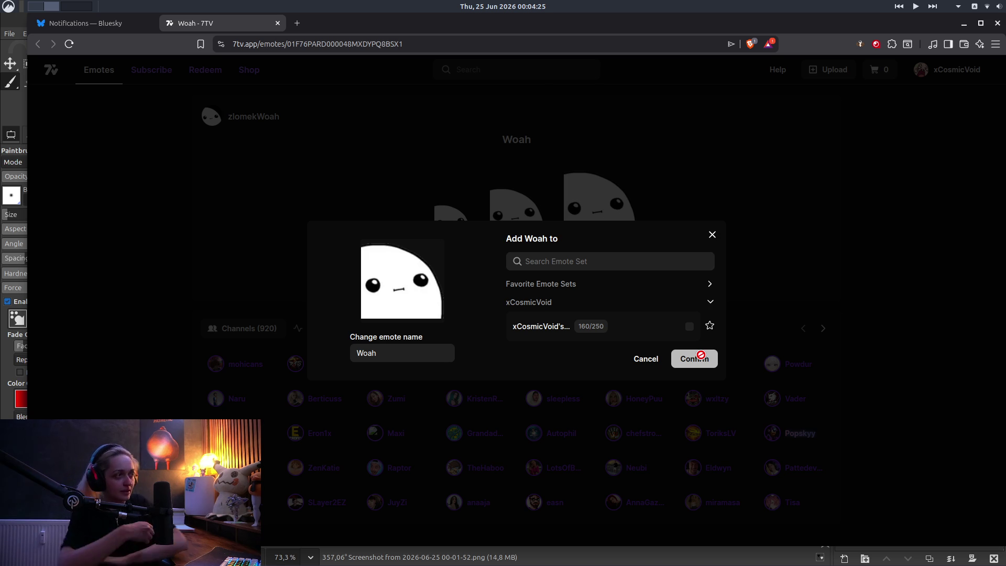
pyautogui.click(689, 327)
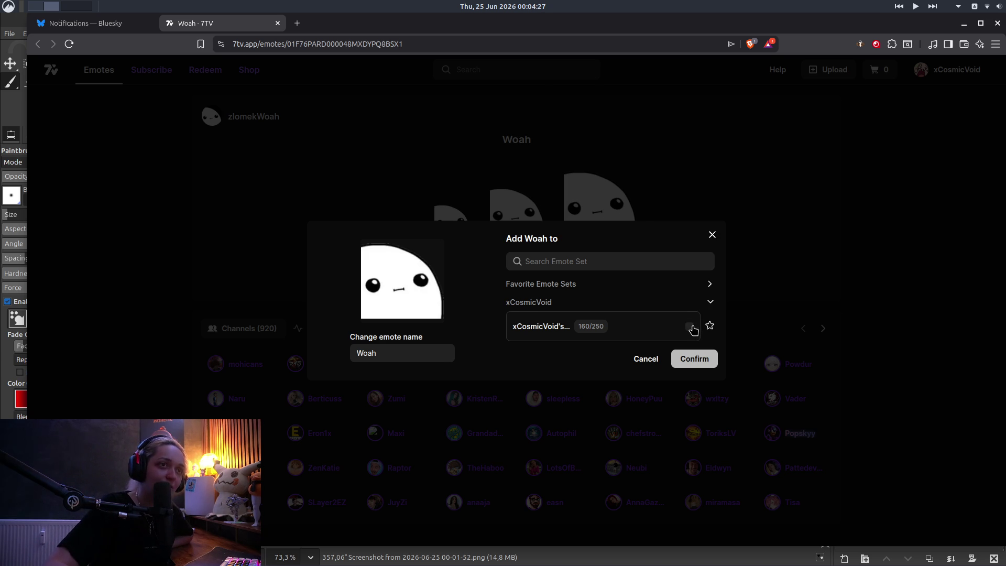
pyautogui.click(695, 359)
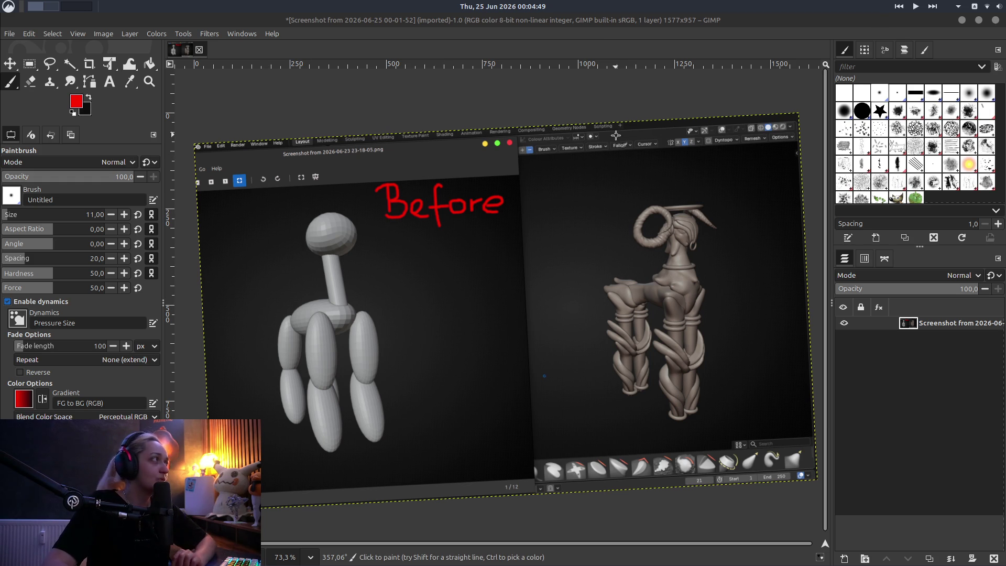
# Paint red letters starting with 'A' above the right-hand goat, undoing botched strokes
pyautogui.moveTo(640, 188)
pyautogui.mouseDown()
pyautogui.moveTo(644, 173)
pyautogui.moveTo(662, 189)
pyautogui.moveTo(667, 180)
pyautogui.mouseUp()
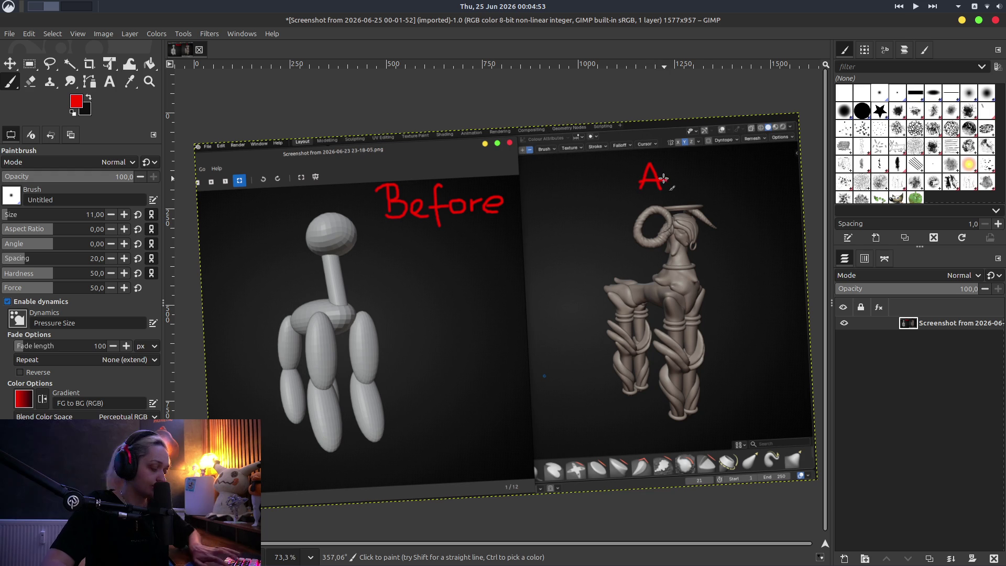
pyautogui.hotkey('ctrl', 'z')
pyautogui.hotkey('ctrl', 'z')
pyautogui.hotkey('ctrl', 'z')
pyautogui.moveTo(648, 187)
pyautogui.mouseDown()
pyautogui.moveTo(663, 160)
pyautogui.moveTo(682, 190)
pyautogui.moveTo(681, 181)
pyautogui.moveTo(646, 163)
pyautogui.moveTo(662, 182)
pyautogui.mouseUp()
pyautogui.hotkey('ctrl', 'z')
pyautogui.hotkey('ctrl', 'z')
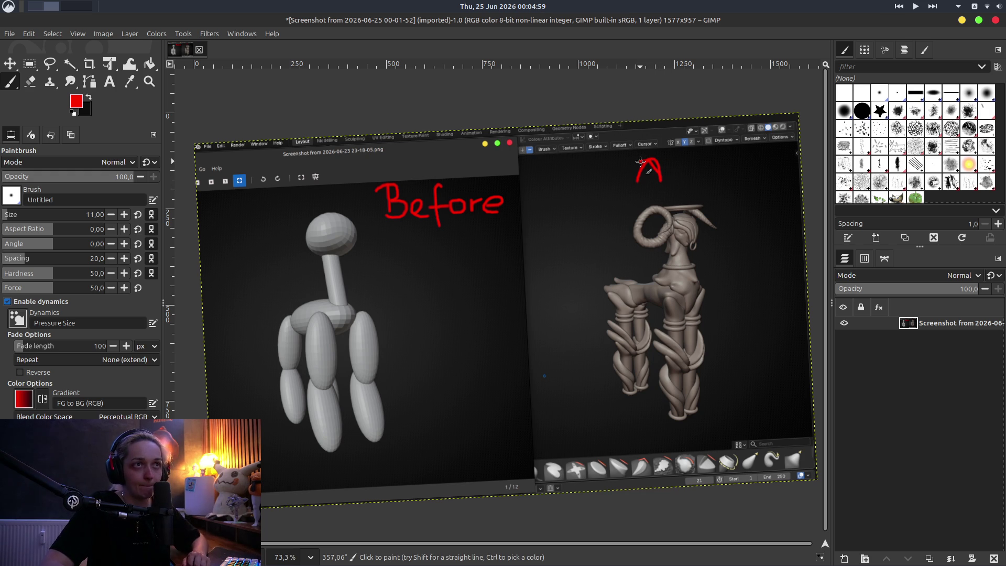
pyautogui.hotkey('ctrl', 'z')
pyautogui.moveTo(648, 176)
pyautogui.mouseDown()
pyautogui.moveTo(652, 158)
pyautogui.moveTo(664, 177)
pyautogui.moveTo(635, 163)
pyautogui.moveTo(671, 167)
pyautogui.moveTo(678, 153)
pyautogui.moveTo(688, 171)
pyautogui.mouseUp()
pyautogui.click(672, 171)
pyautogui.hotkey('ctrl', 'z')
pyautogui.hotkey('ctrl', 'z')
pyautogui.hotkey('ctrl', 'z')
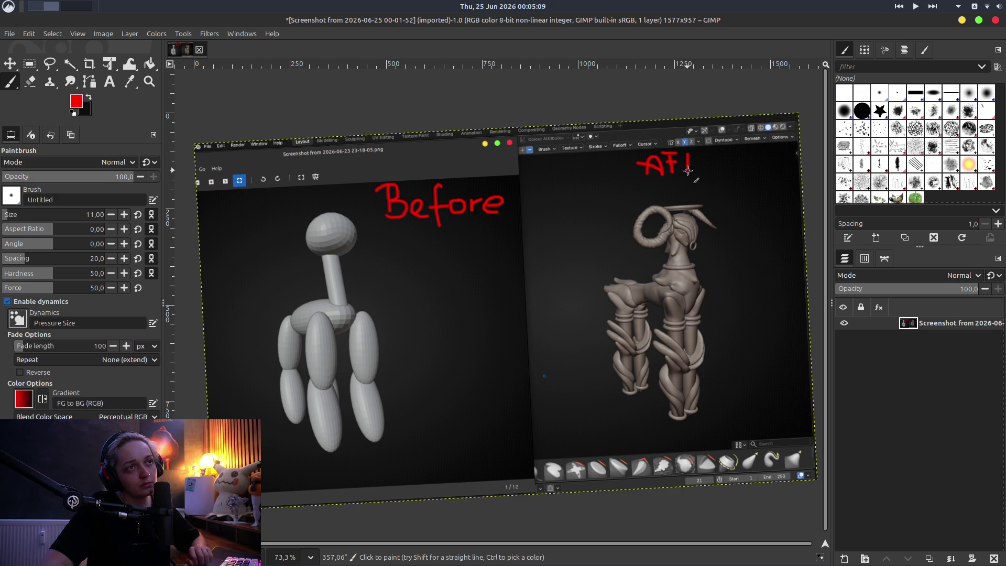
pyautogui.hotkey('ctrl', 'z')
pyautogui.hotkey('ctrl', 'z')
pyautogui.hotkey('ctrl', 'z')
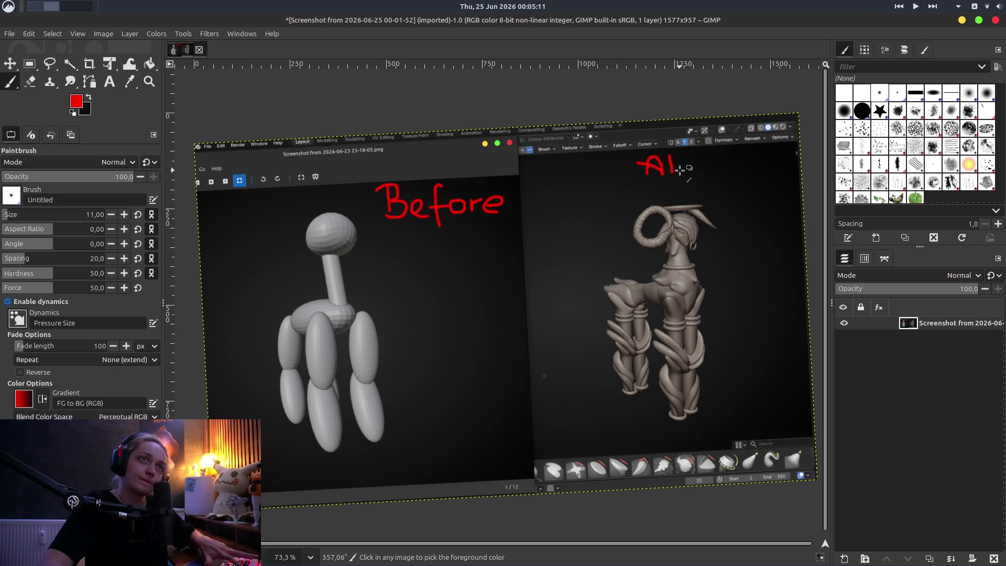
pyautogui.moveTo(679, 153)
pyautogui.mouseDown()
pyautogui.moveTo(672, 172)
pyautogui.moveTo(696, 170)
pyautogui.moveTo(687, 164)
pyautogui.moveTo(709, 161)
pyautogui.moveTo(703, 153)
pyautogui.moveTo(704, 168)
pyautogui.moveTo(729, 156)
pyautogui.mouseUp()
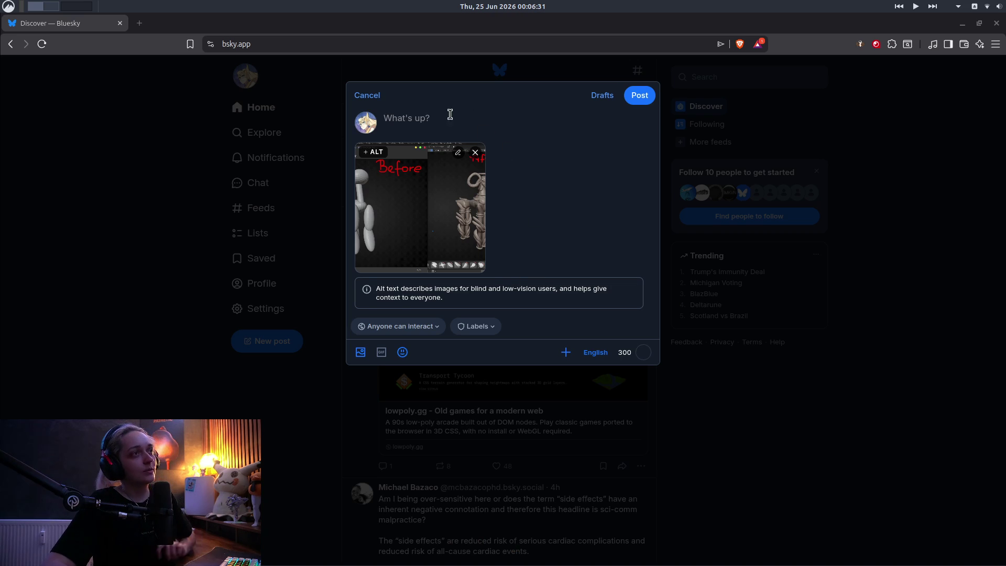
# Clear the draft and type the caption's opening, 'Trust the Progress. please do not give up…', fixing typos
pyautogui.write('Never')
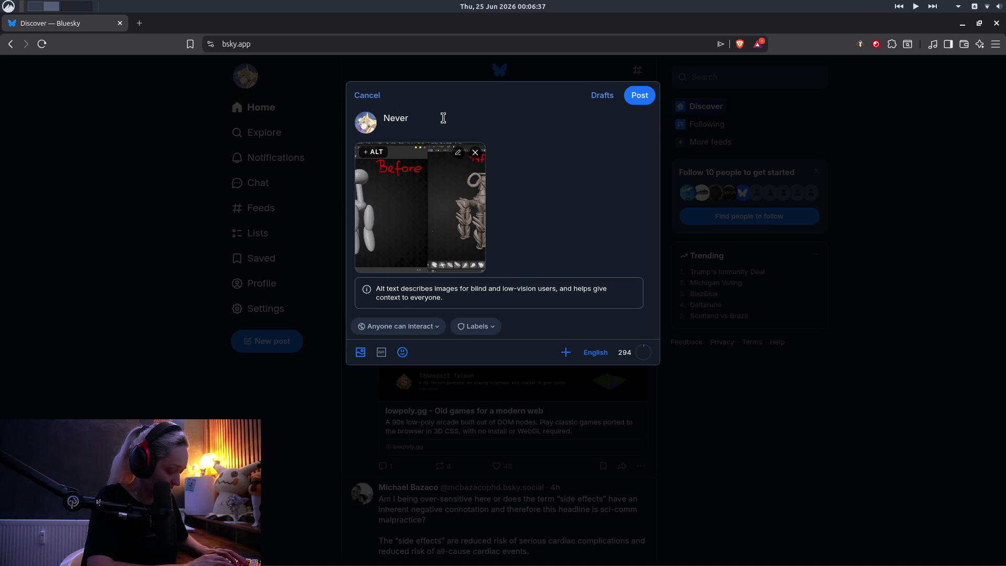
pyautogui.press('BackSpace')
pyautogui.press('BackSpace')
pyautogui.press('BackSpace')
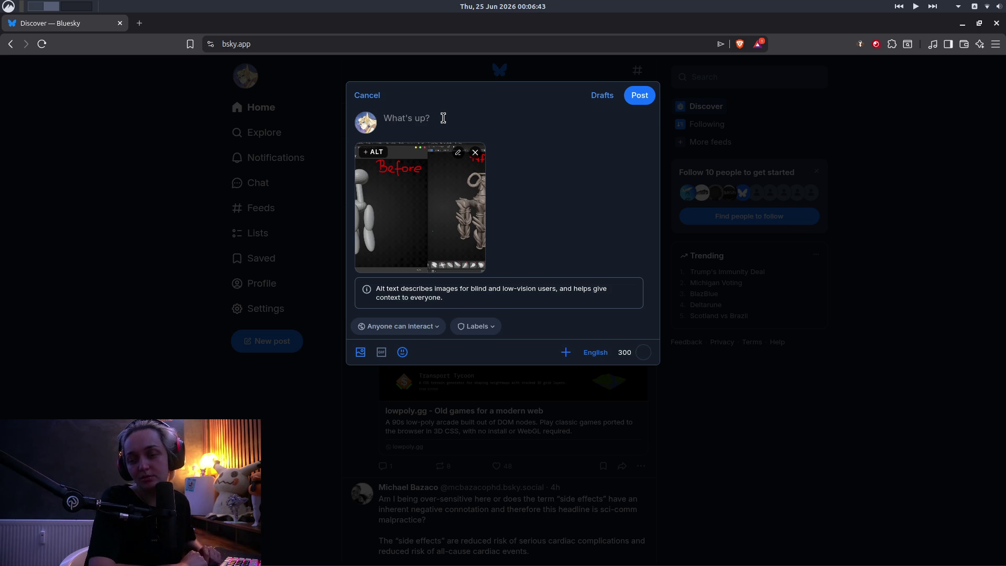
pyautogui.write('Tr')
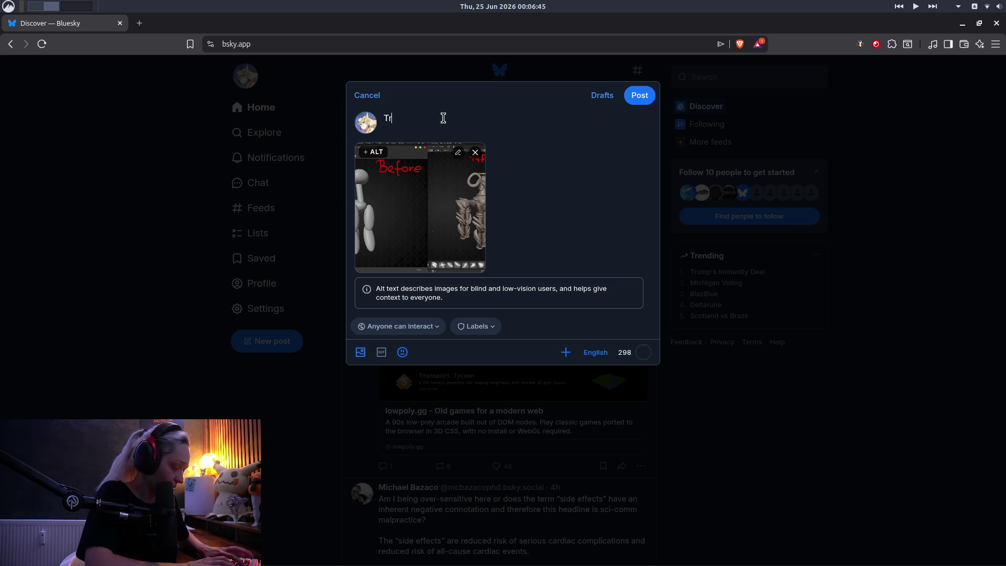
pyautogui.write('ust the ')
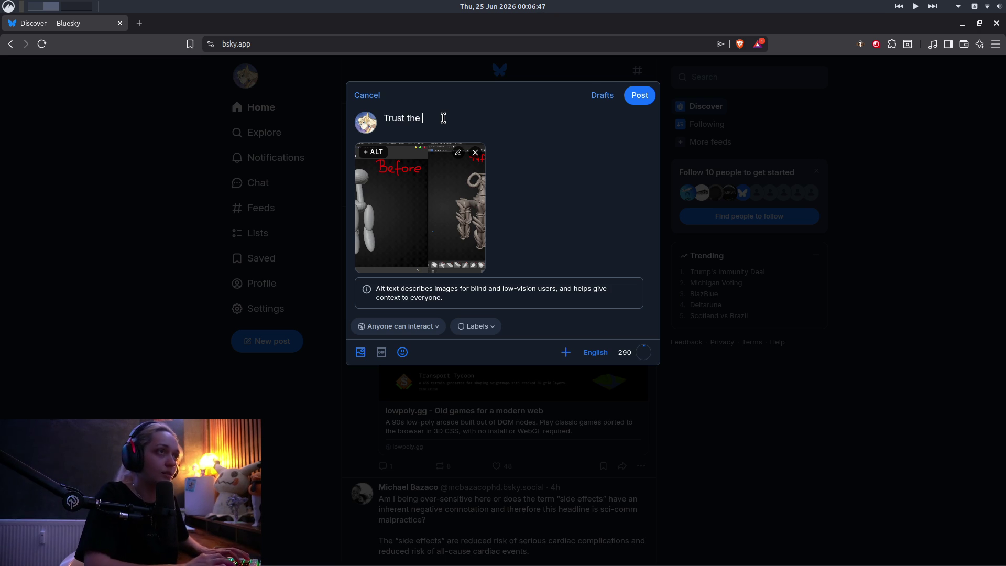
pyautogui.write('B')
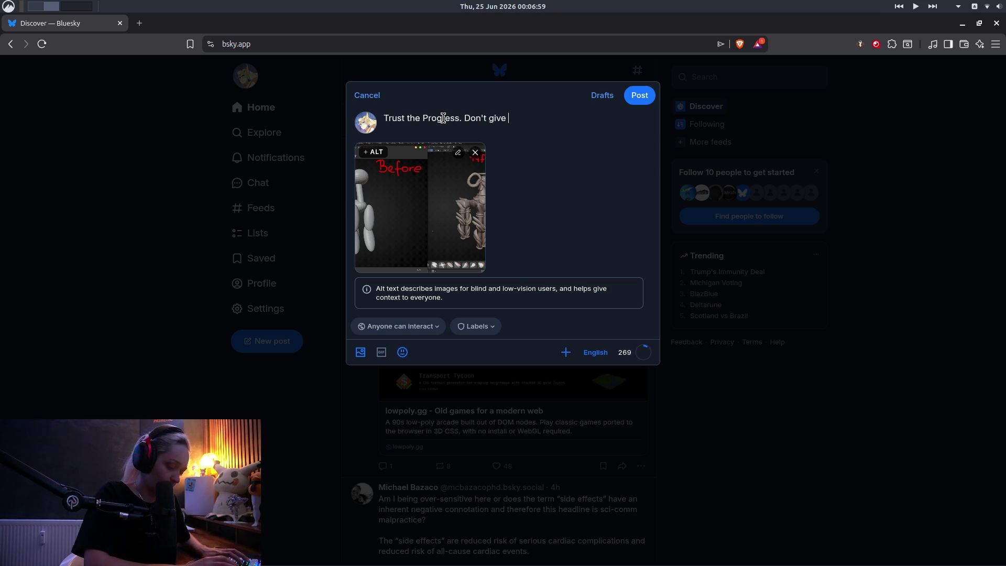
pyautogui.write('up')
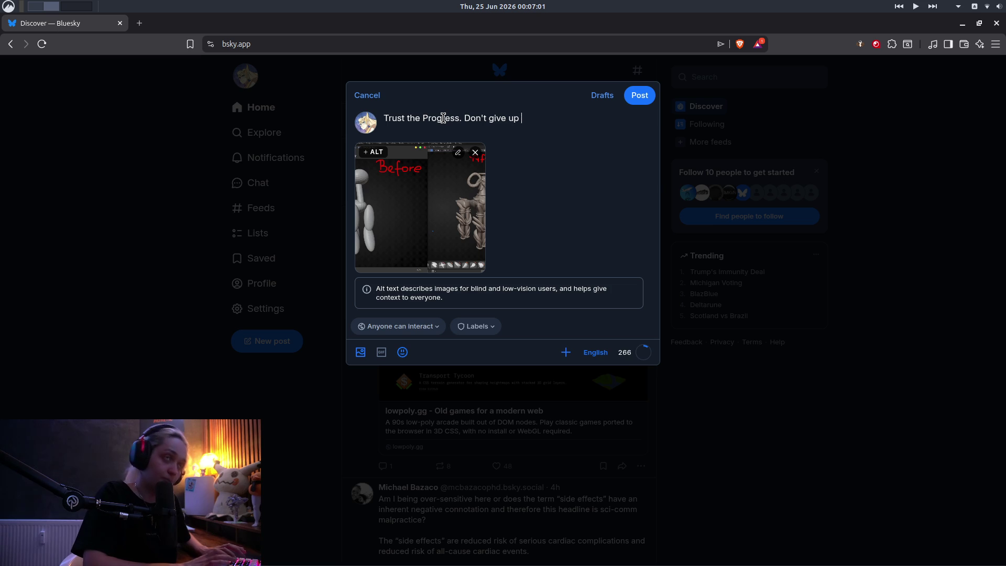
pyautogui.press('BackSpace')
pyautogui.press('BackSpace')
pyautogui.press('BackSpace')
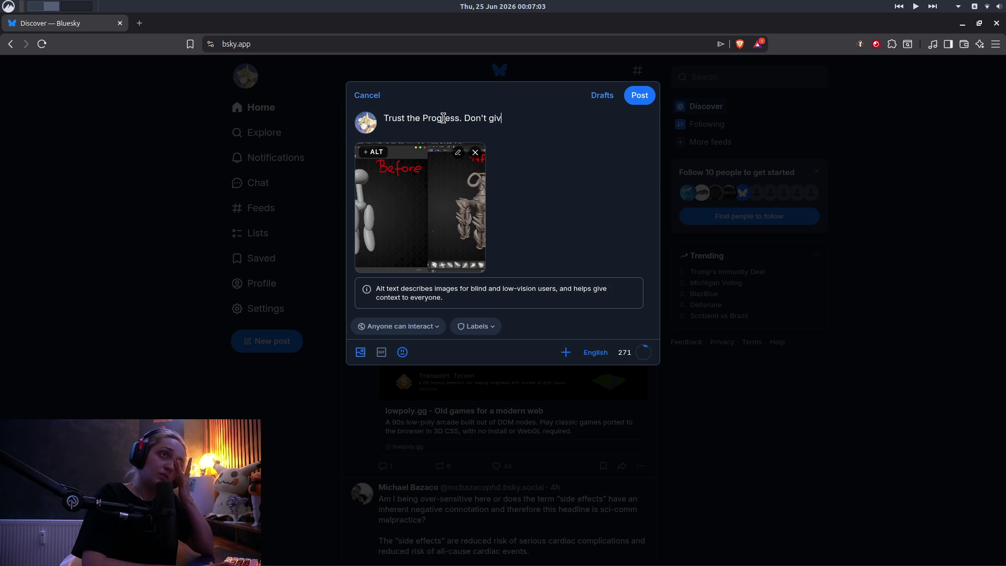
pyautogui.press('BackSpace')
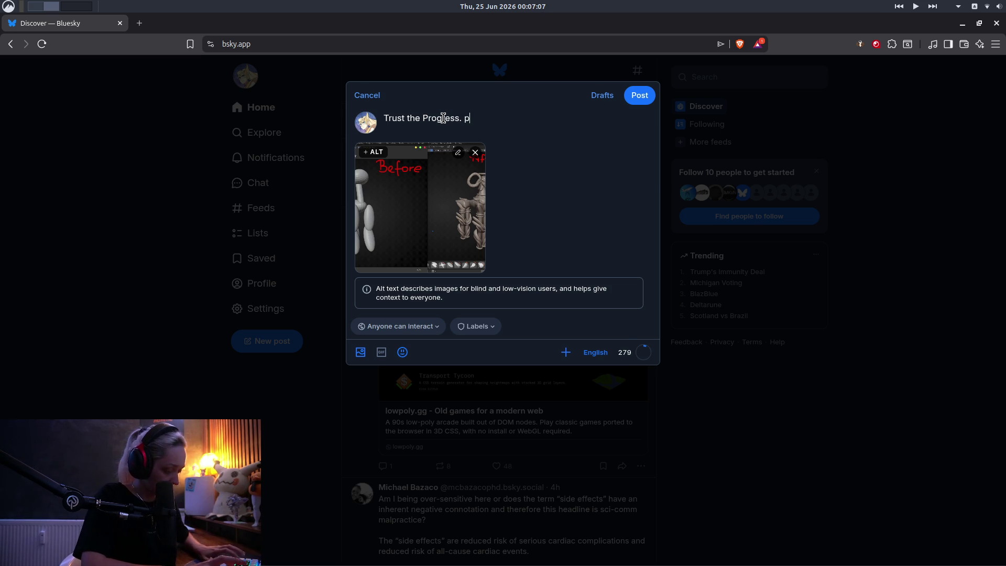
pyautogui.write('not give up that i')
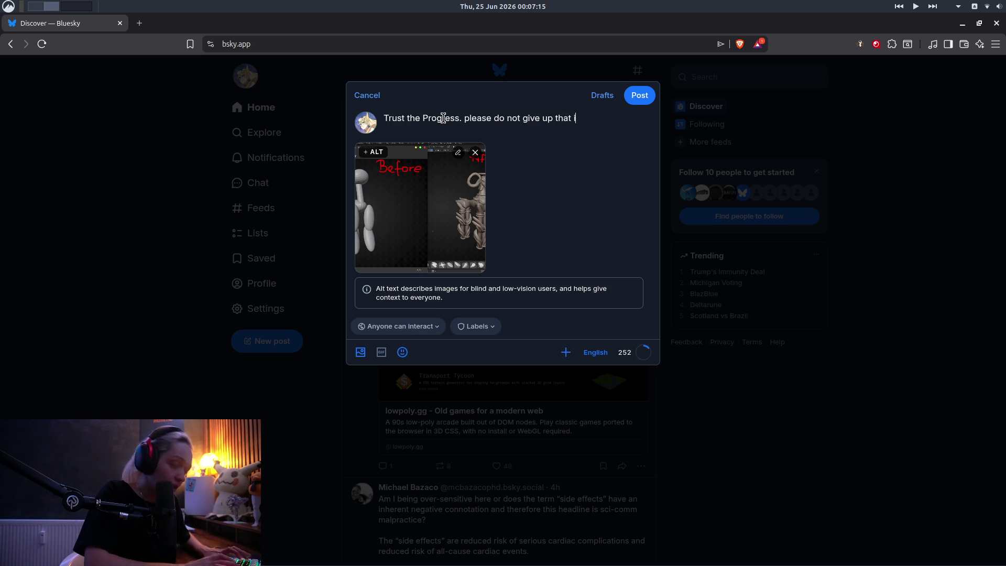
pyautogui.press('BackSpace')
pyautogui.write('eas')
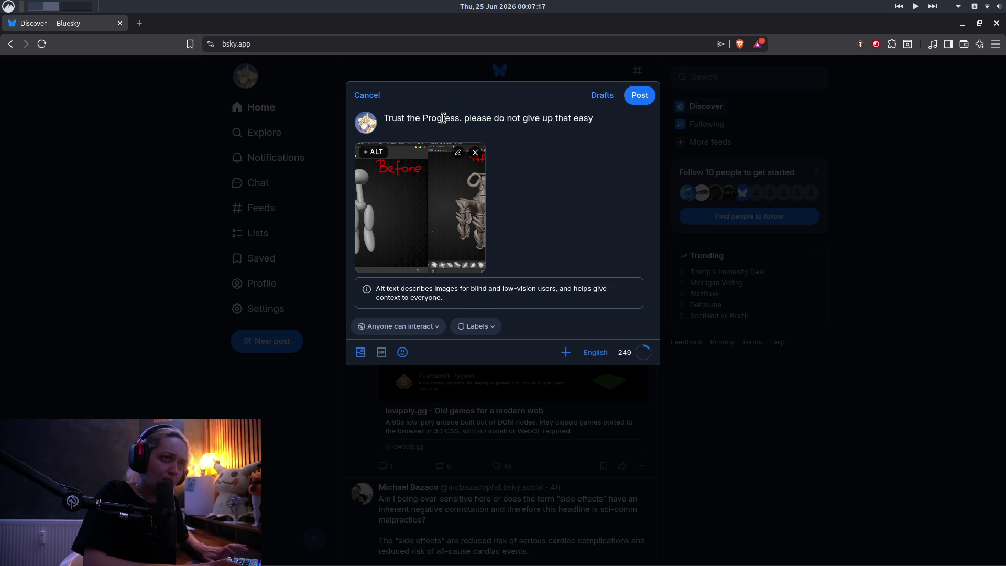
pyautogui.write('y')
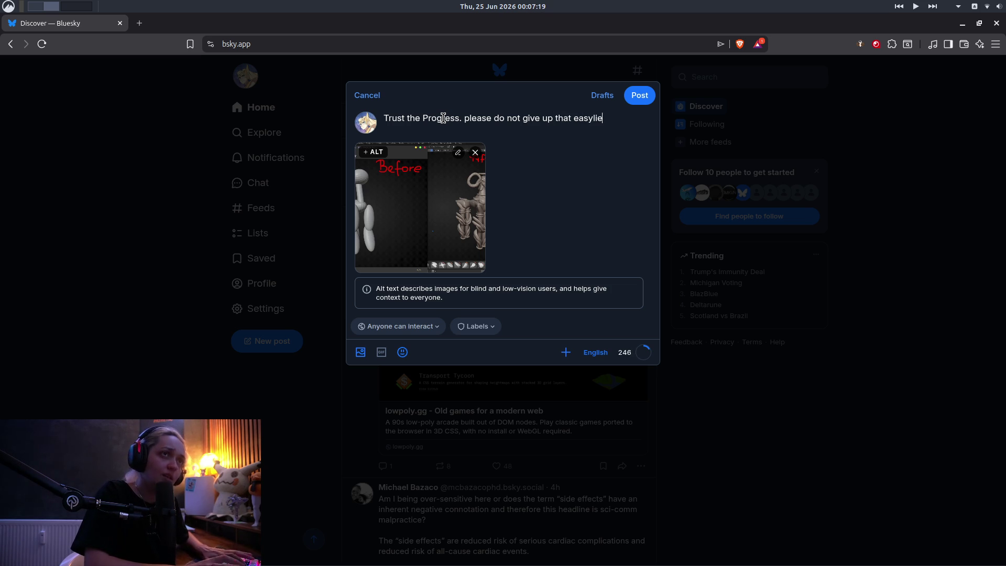
pyautogui.press('BackSpace')
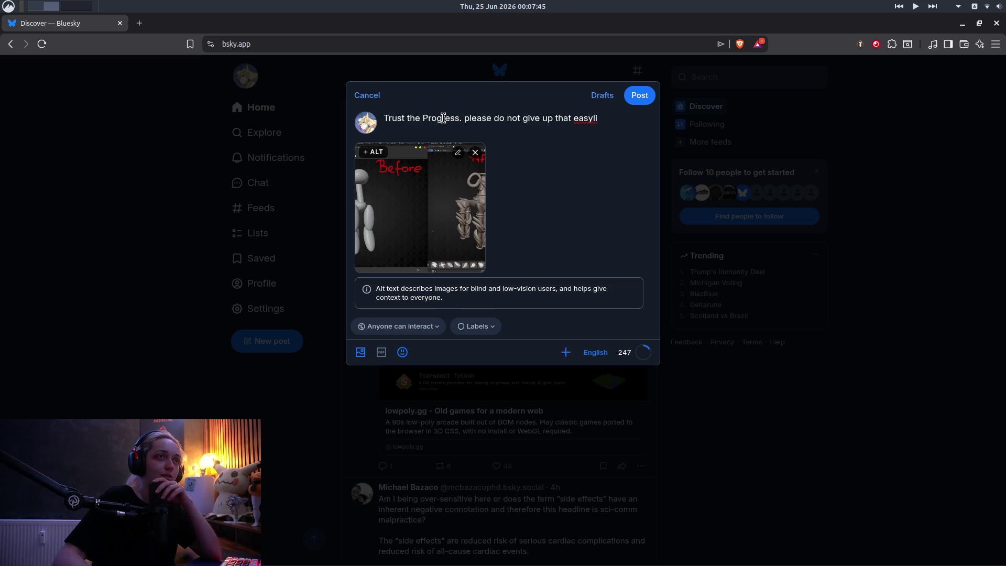
# Finish the caption with 'that easily, trust in yourself.' and start the hashtags #3D #blender
pyautogui.press('BackSpace')
pyautogui.press('BackSpace')
pyautogui.press('BackSpace')
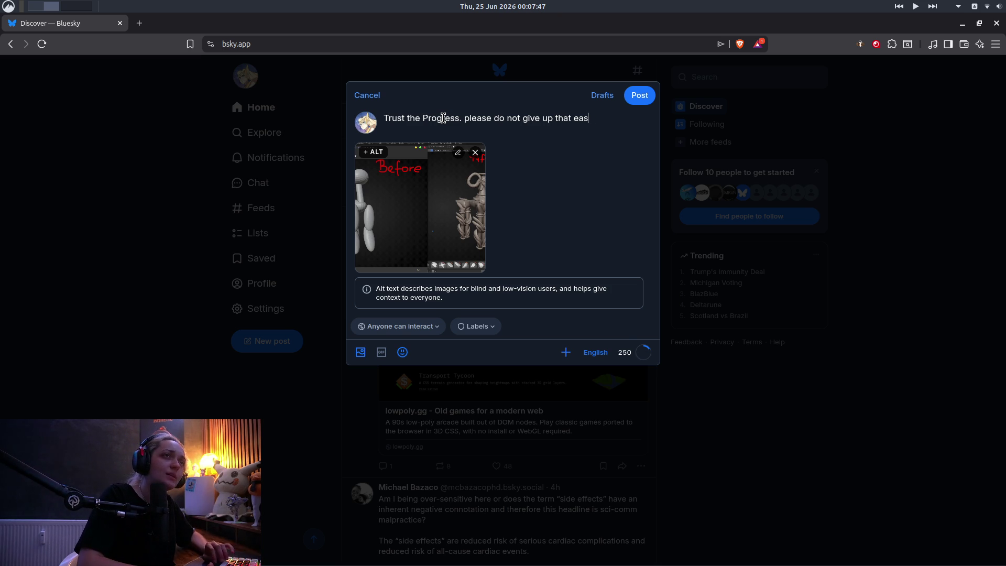
pyautogui.write('oely')
pyautogui.press('BackSpace')
pyautogui.press('BackSpace')
pyautogui.press('BackSpace')
pyautogui.write('iely')
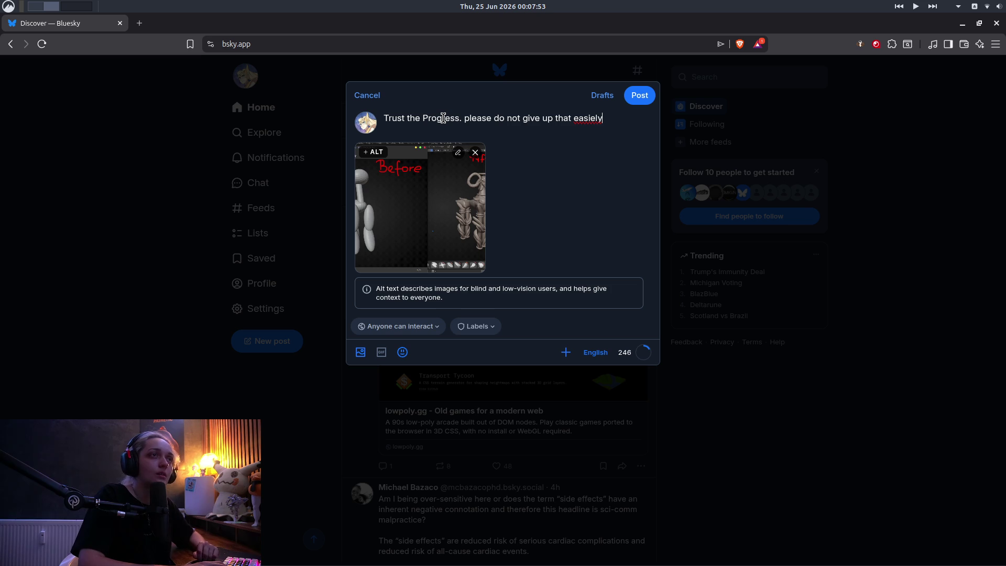
pyautogui.write(', trust in y')
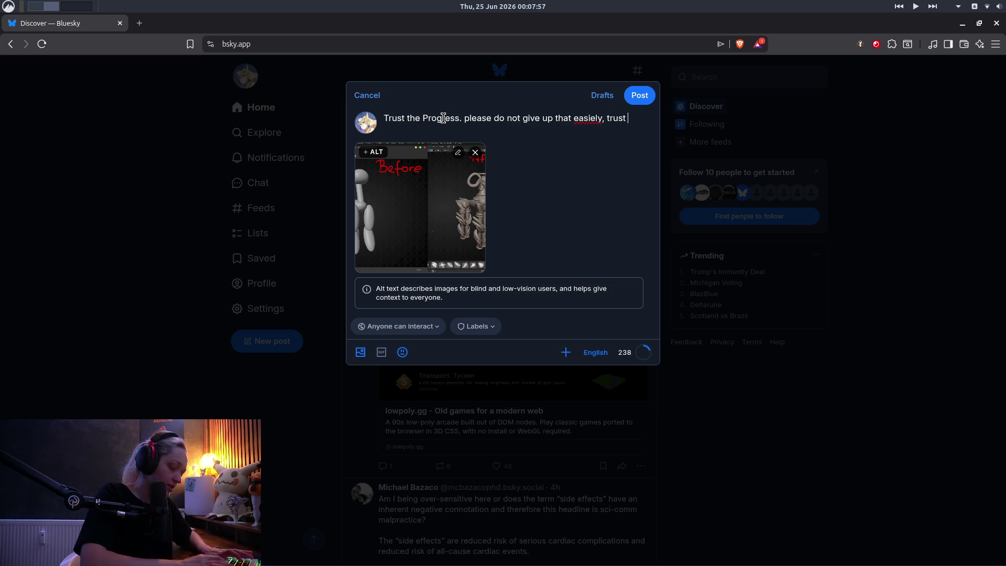
pyautogui.write('ours')
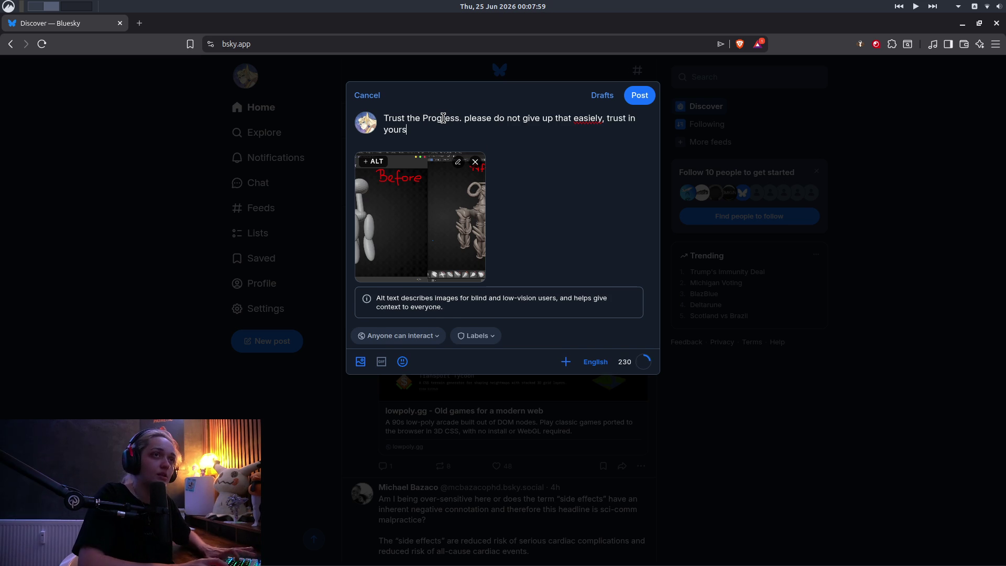
pyautogui.write('elf')
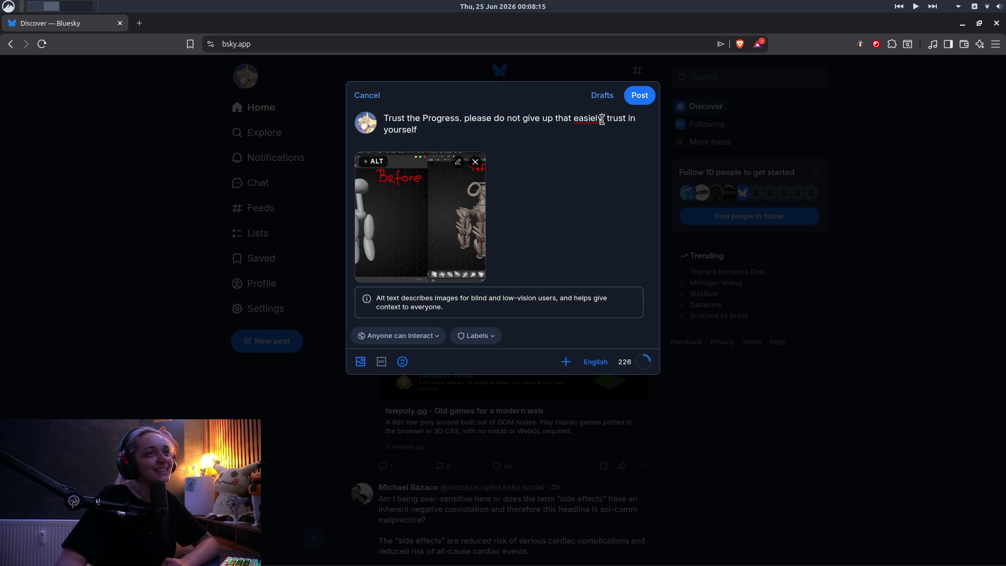
pyautogui.press('BackSpace')
pyautogui.press('BackSpace')
pyautogui.press('BackSpace')
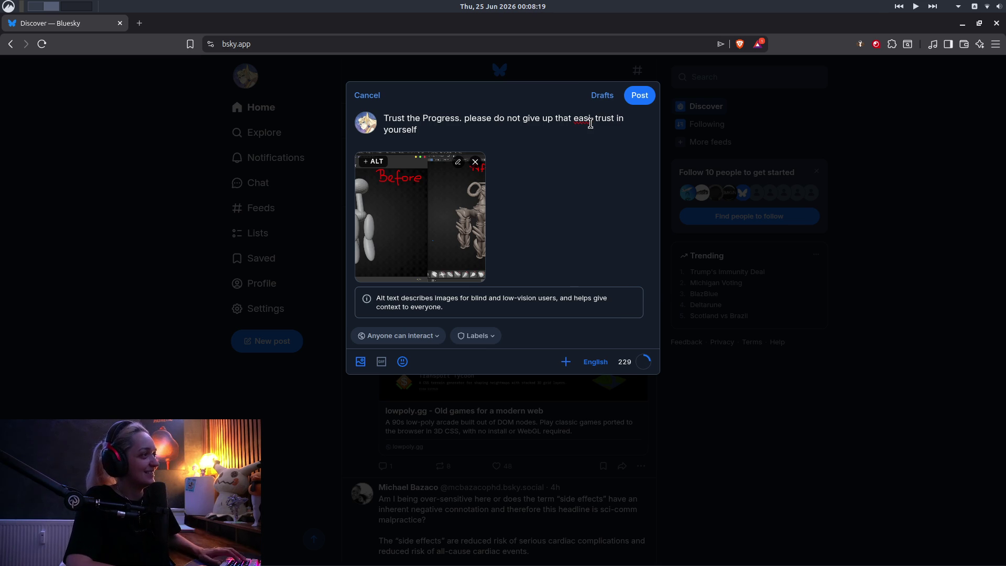
pyautogui.write('ly')
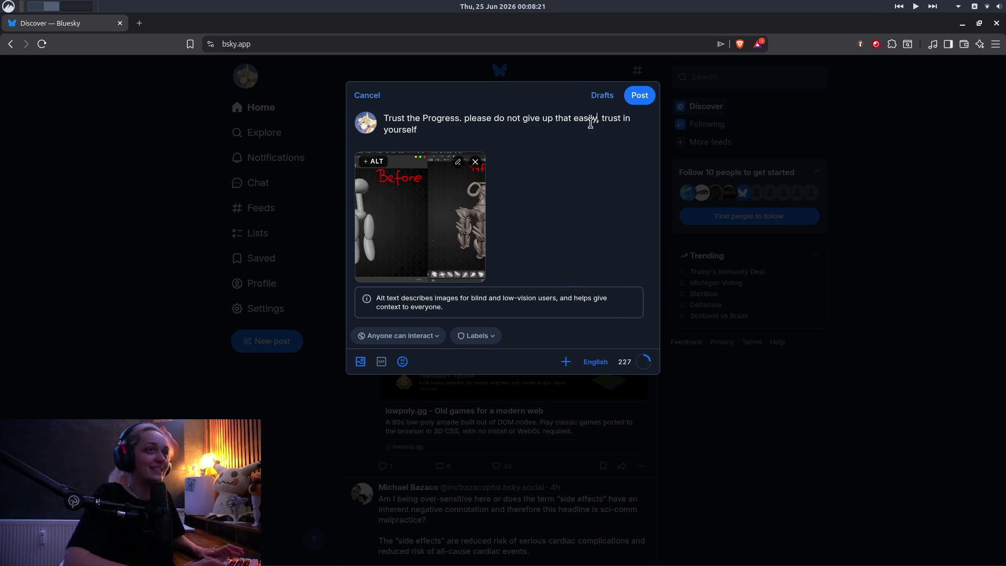
pyautogui.click(462, 134)
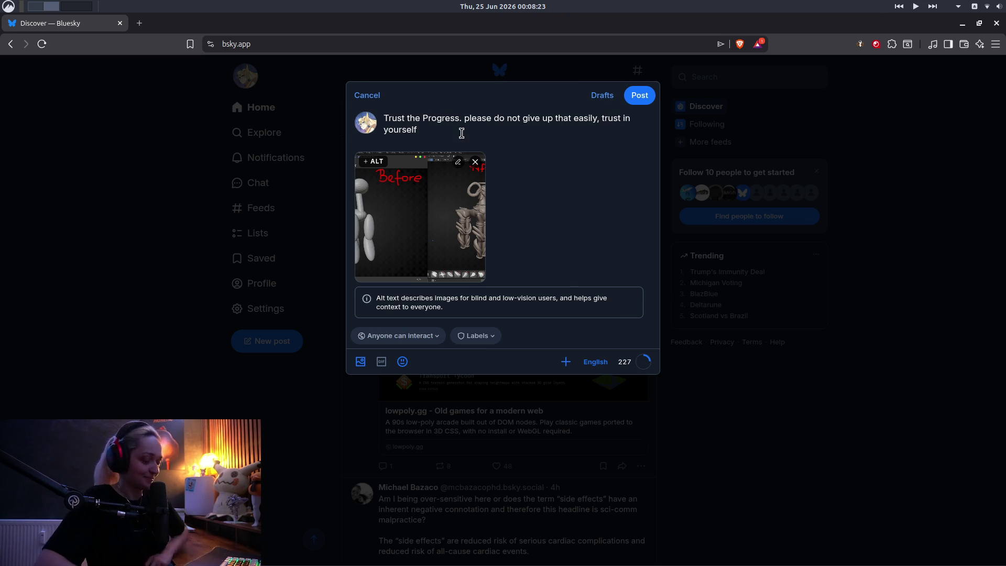
pyautogui.write('.')
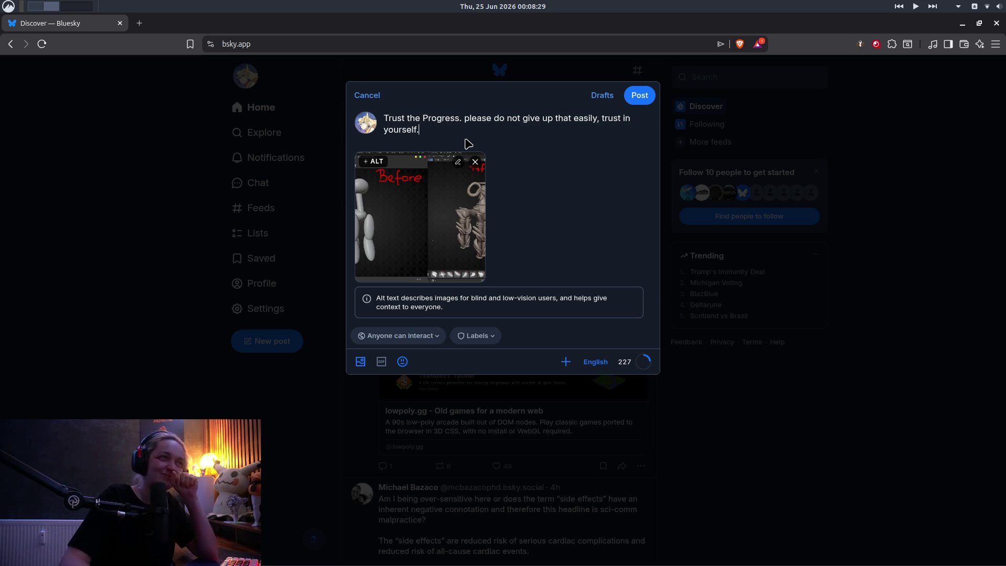
pyautogui.write(' #')
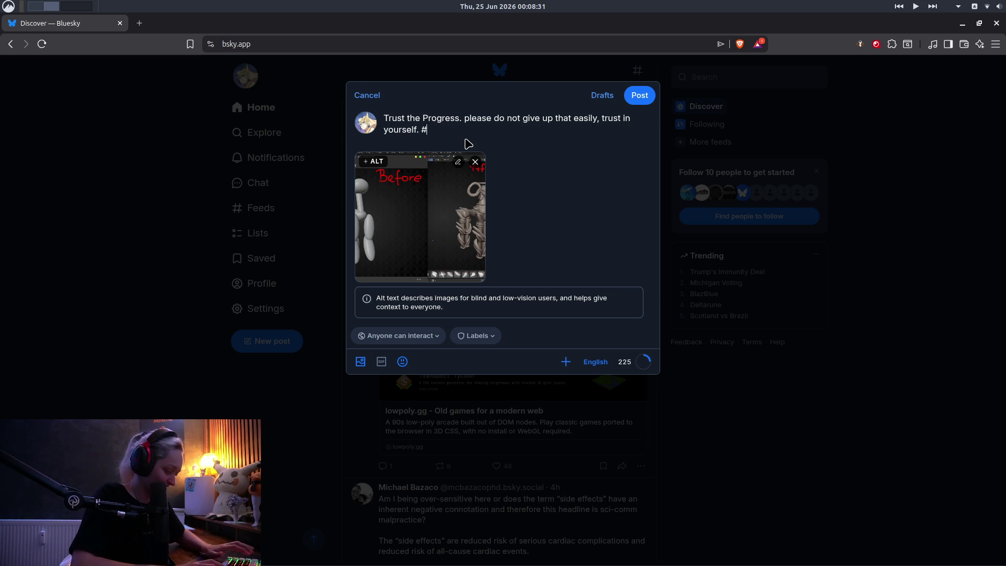
pyautogui.write('3D ')
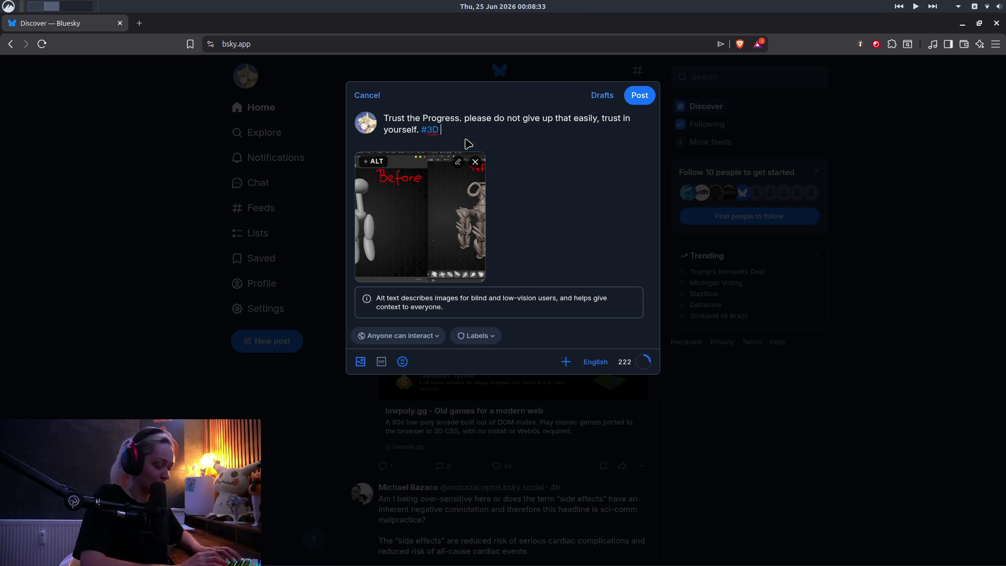
pyautogui.write('#blender')
# Complete the hashtag list as #blender #Art #Digital #sculpting #OC
pyautogui.press('BackSpace')
pyautogui.press('BackSpace')
pyautogui.press('BackSpace')
pyautogui.write('nder ')
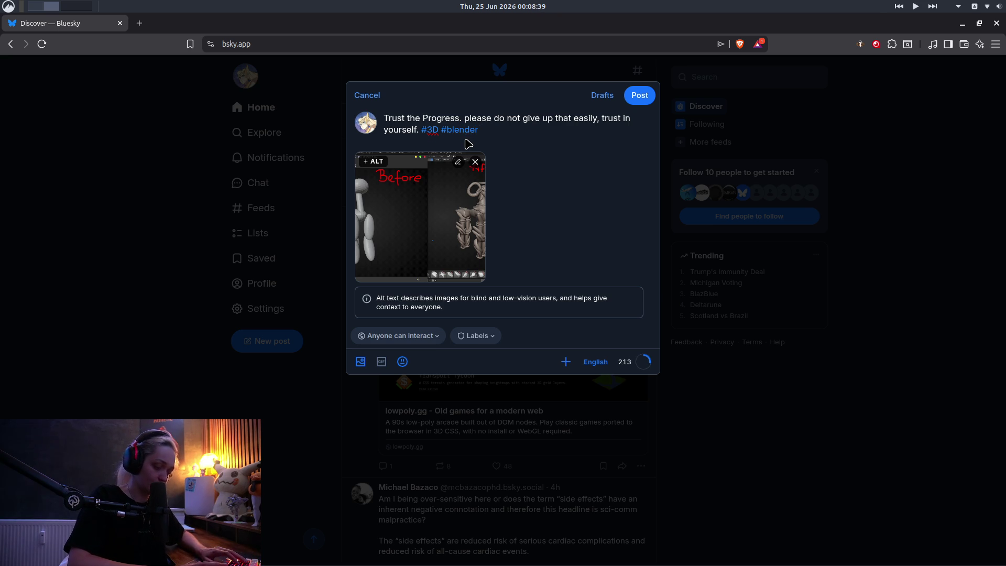
pyautogui.write('#')
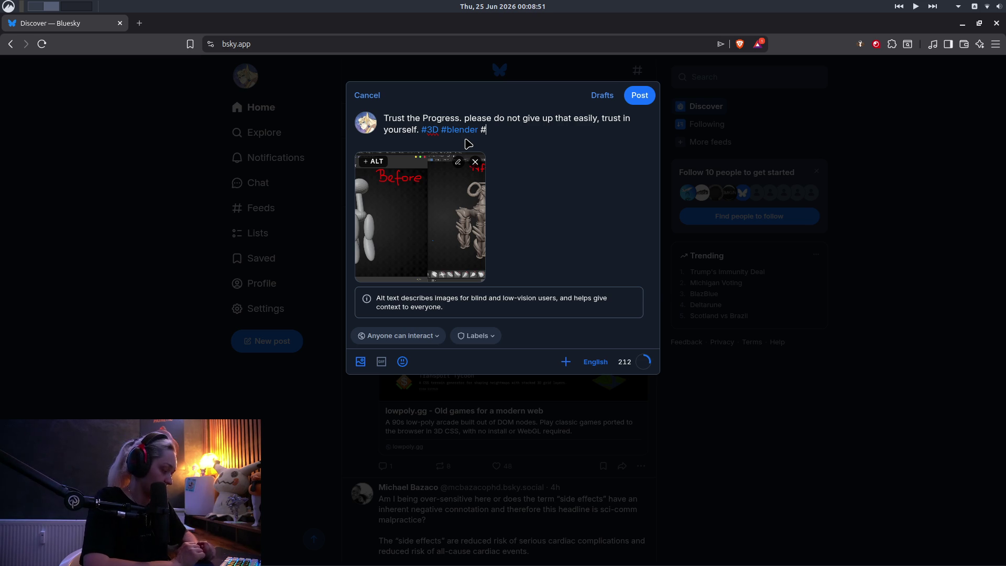
pyautogui.write('Art ')
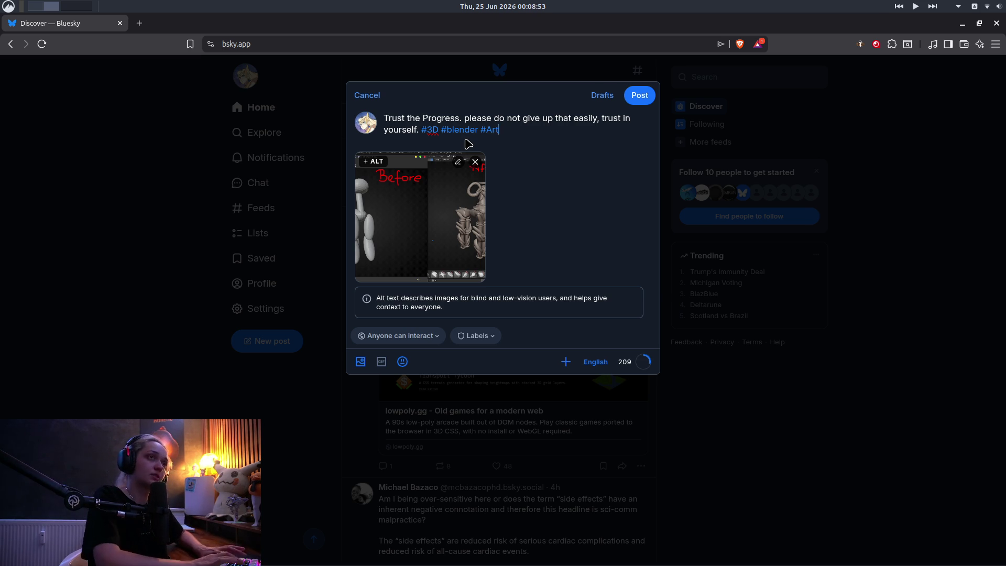
pyautogui.write('#Digital ')
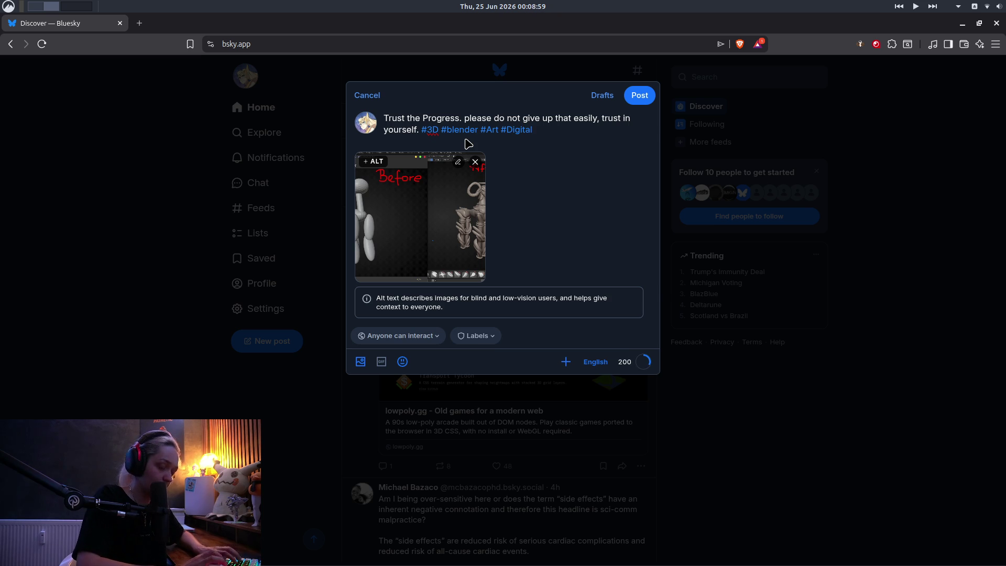
pyautogui.write('#scul')
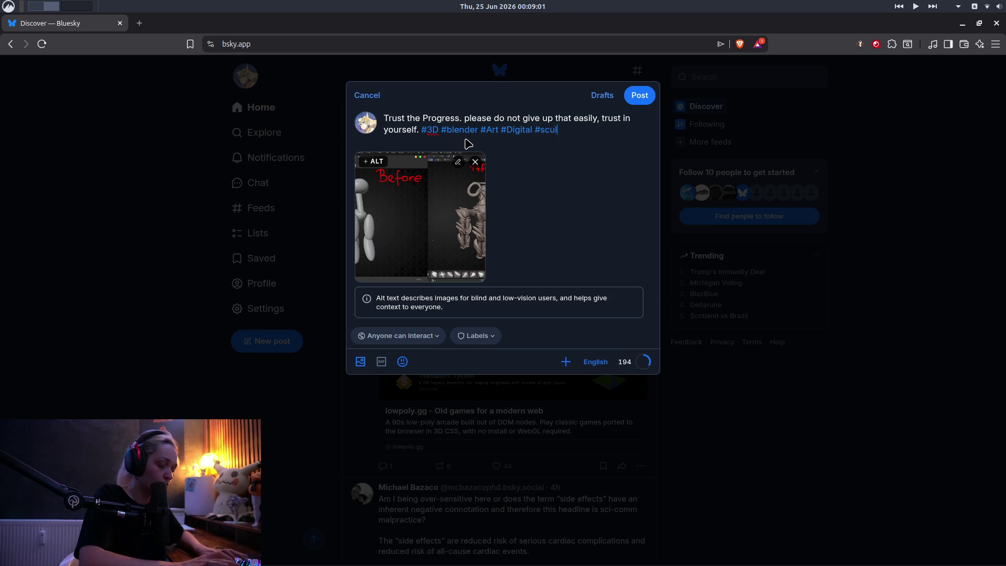
pyautogui.write('pting #')
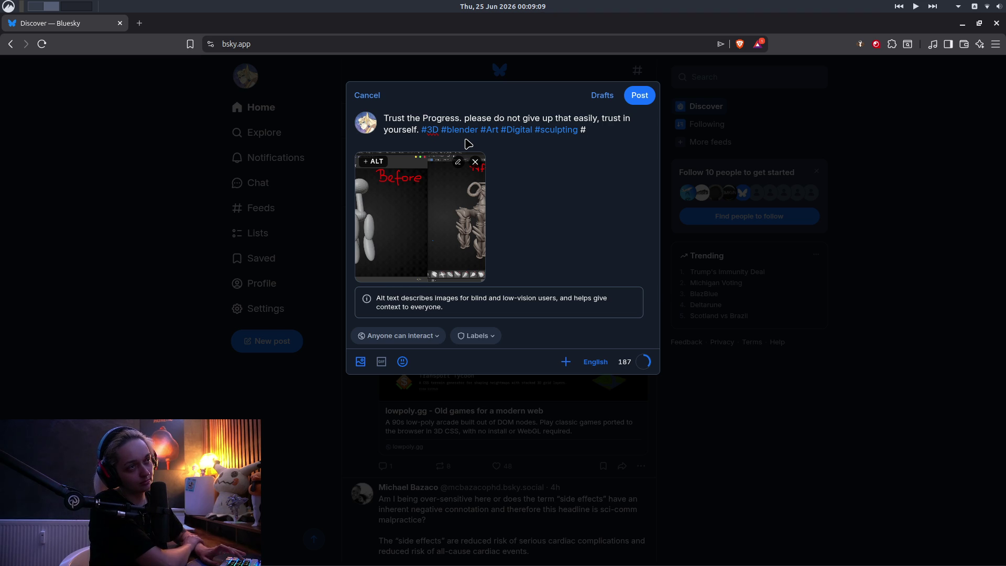
pyautogui.write('c')
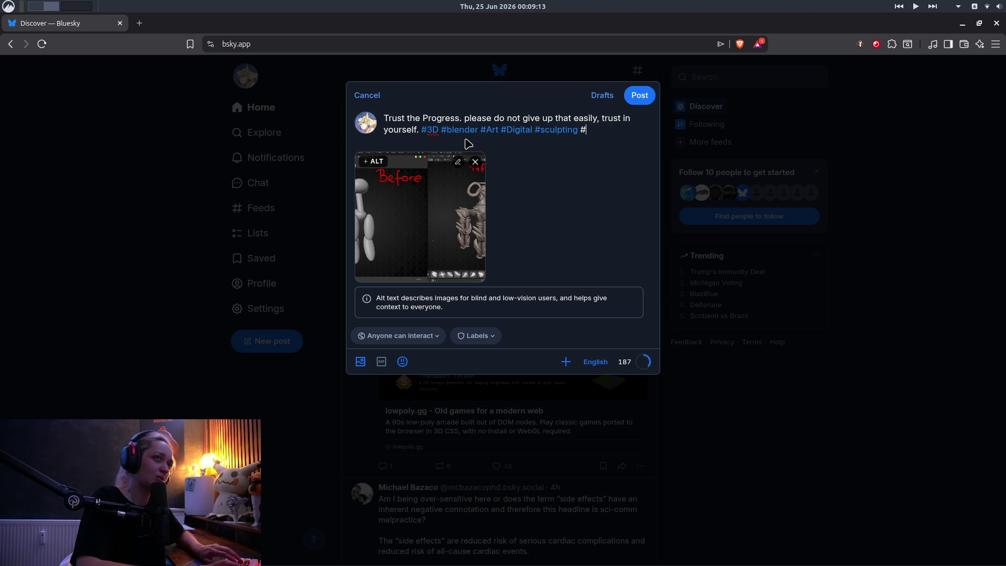
pyautogui.press('BackSpace')
pyautogui.write('OC')
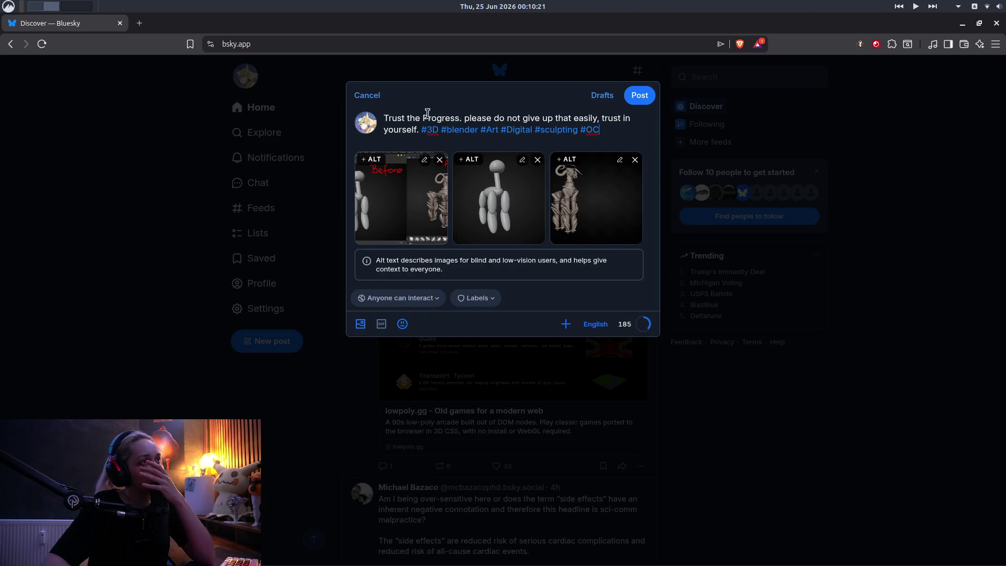
# Place the text cursor on the lowercase 'please' in the caption
pyautogui.click(470, 117)
# Capitalise 'Please', insert 'on yourself' after 'give up', and restore the comma after 'easily'
pyautogui.press('BackSpace')
pyautogui.write('P')
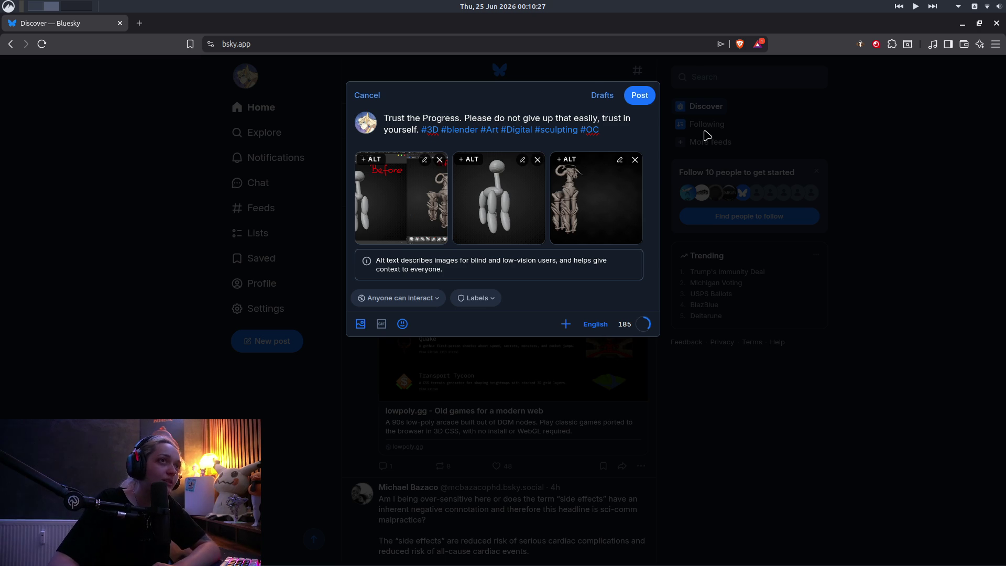
pyautogui.click(557, 119)
pyautogui.write('on ')
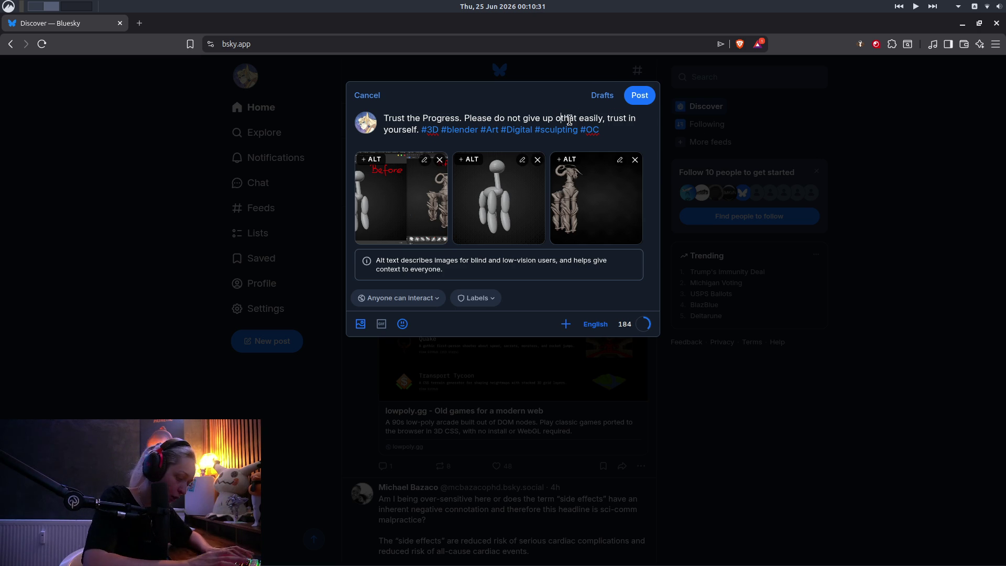
pyautogui.write('yourself')
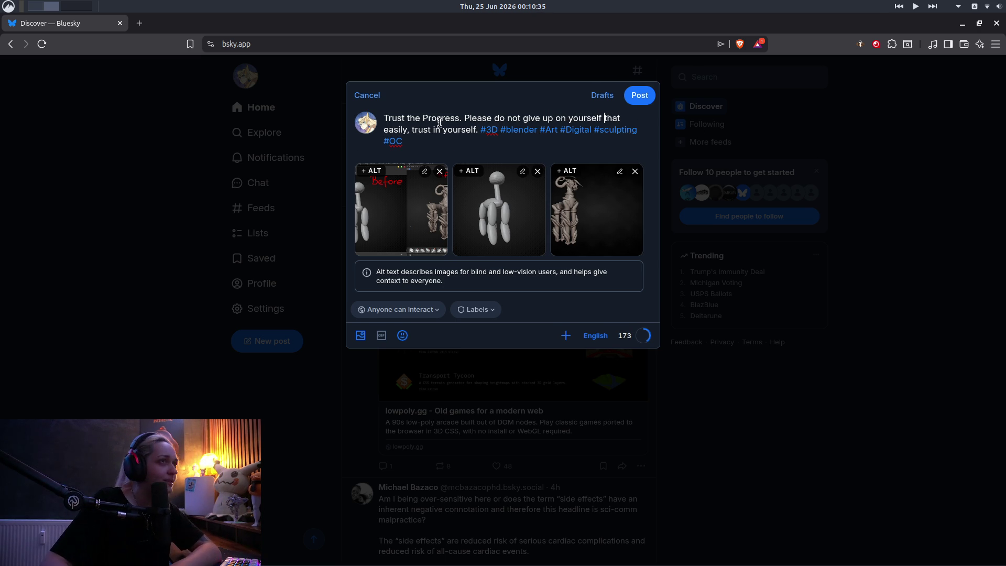
pyautogui.click(408, 129)
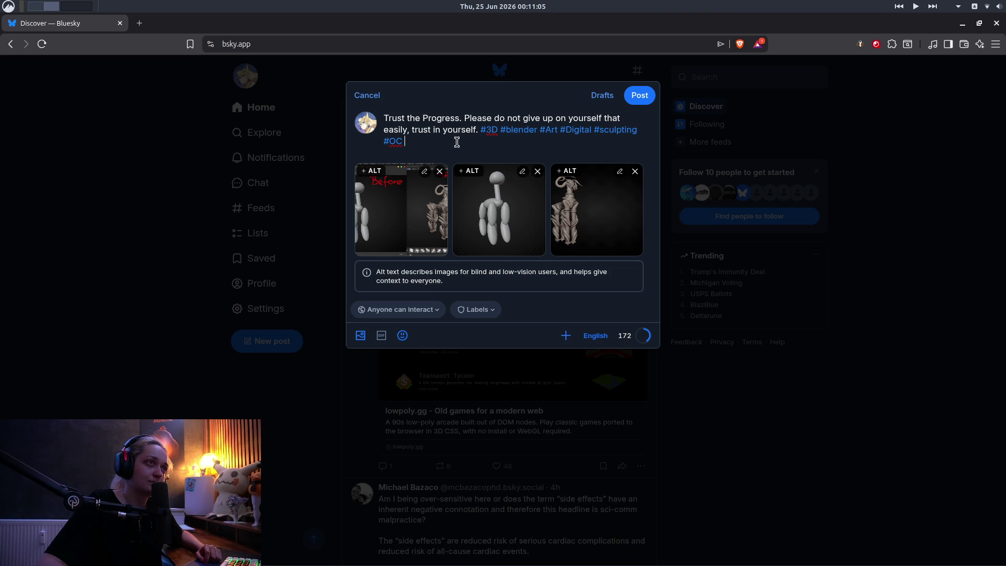
# Append the hashtags #xVoid and #mythevoidbewithyou, then publish the post
pyautogui.write('#')
pyautogui.write('xc')
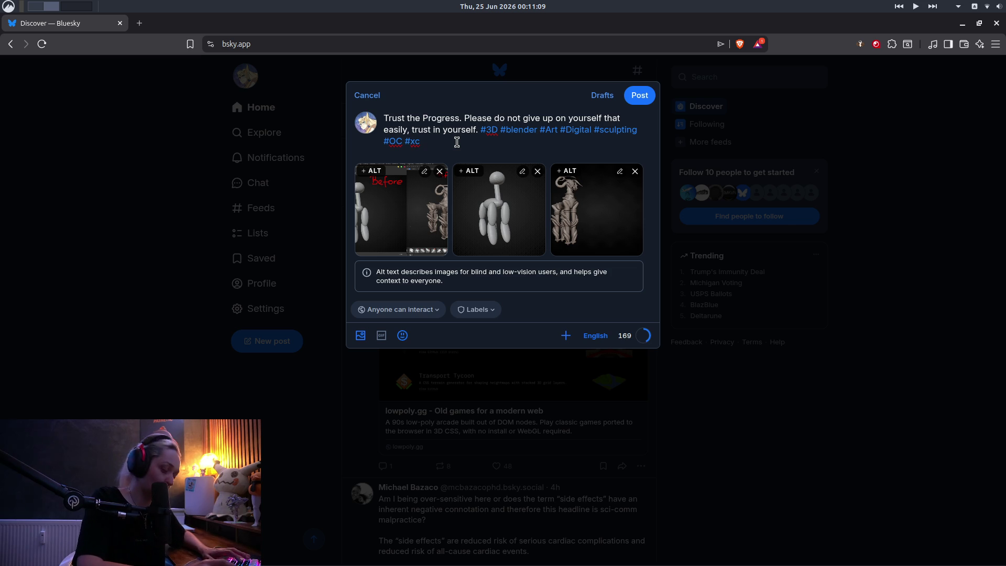
pyautogui.write('osmic')
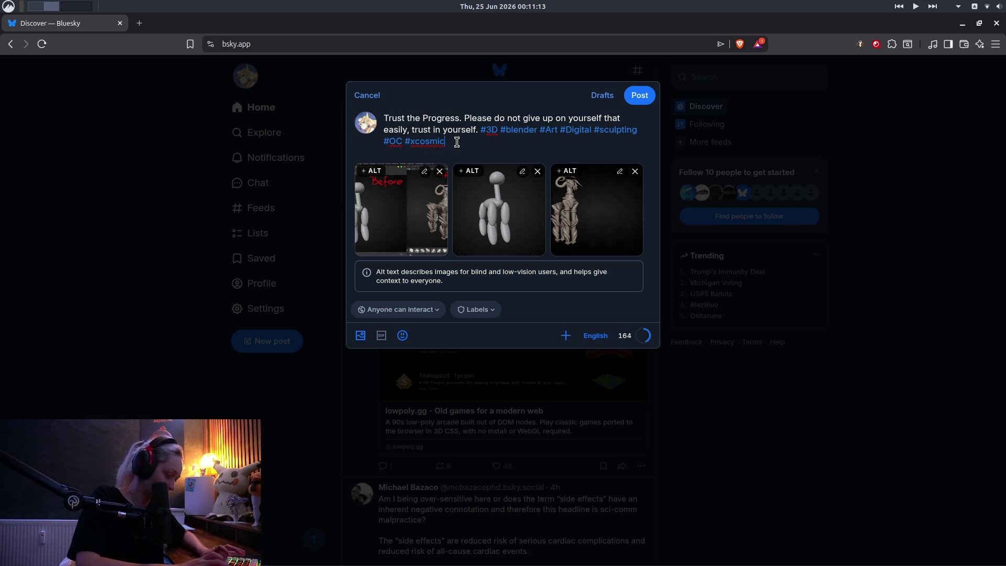
pyautogui.press('BackSpace')
pyautogui.press('BackSpace')
pyautogui.press('BackSpace')
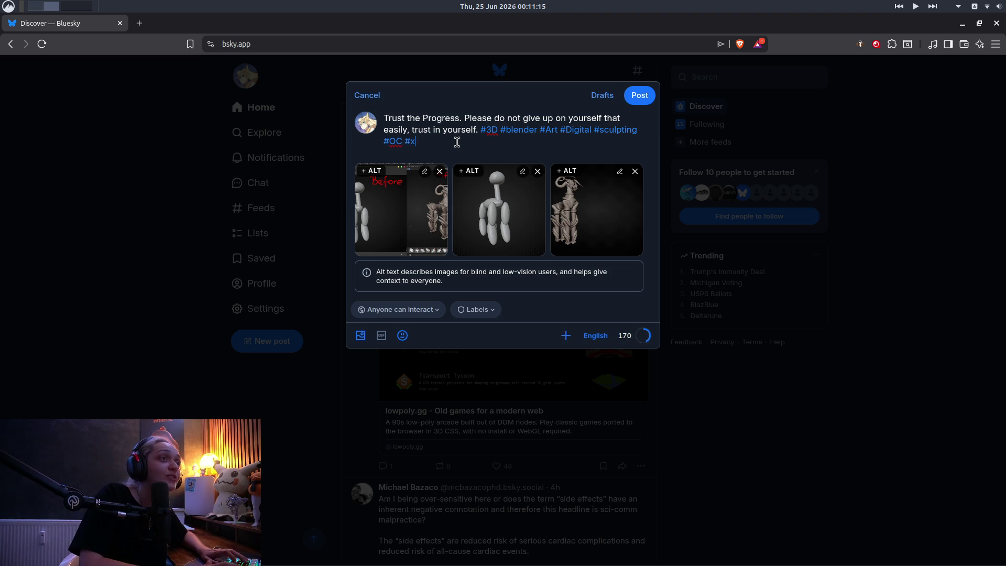
pyautogui.press('BackSpace')
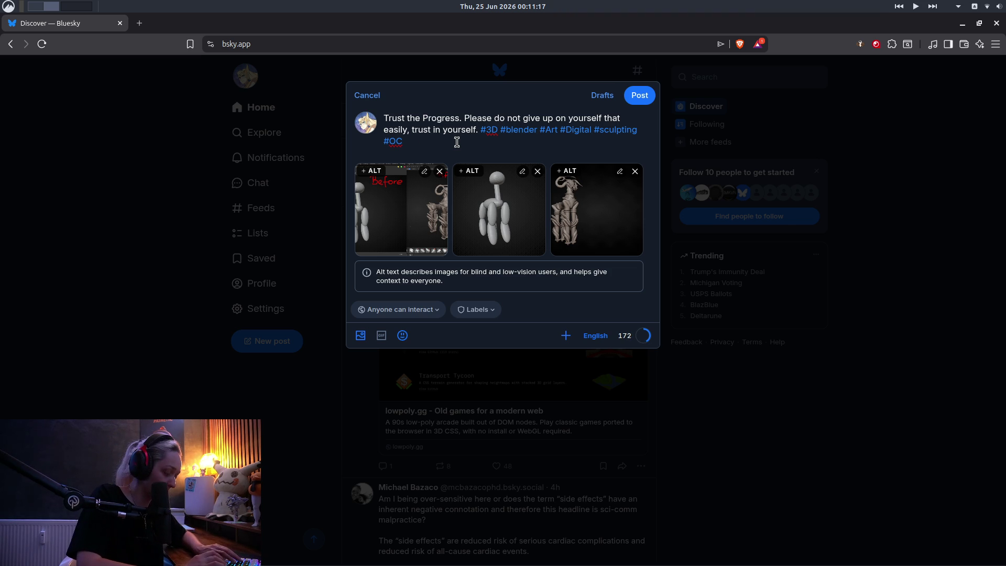
pyautogui.write('#xVoid')
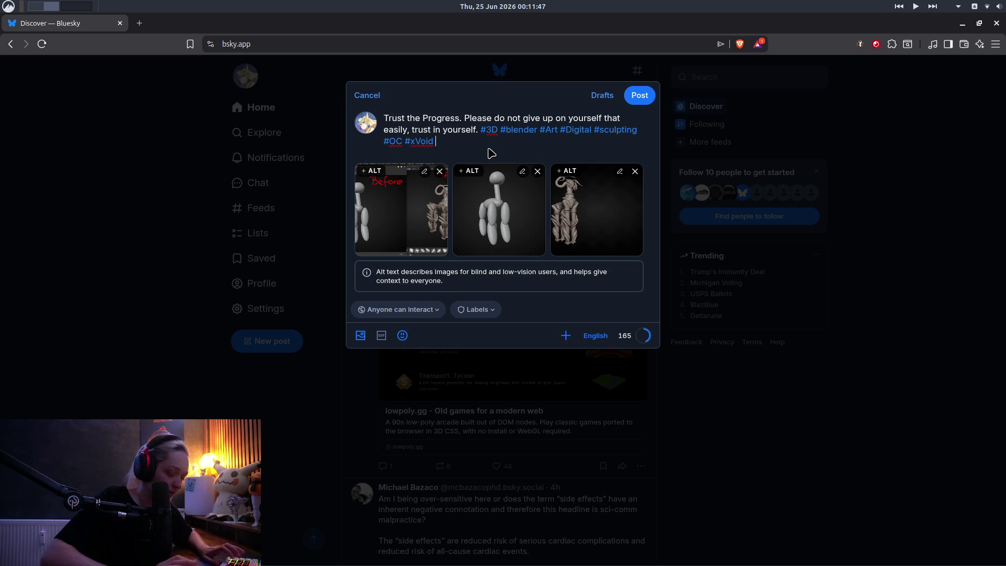
pyautogui.write('#')
pyautogui.write('myteh')
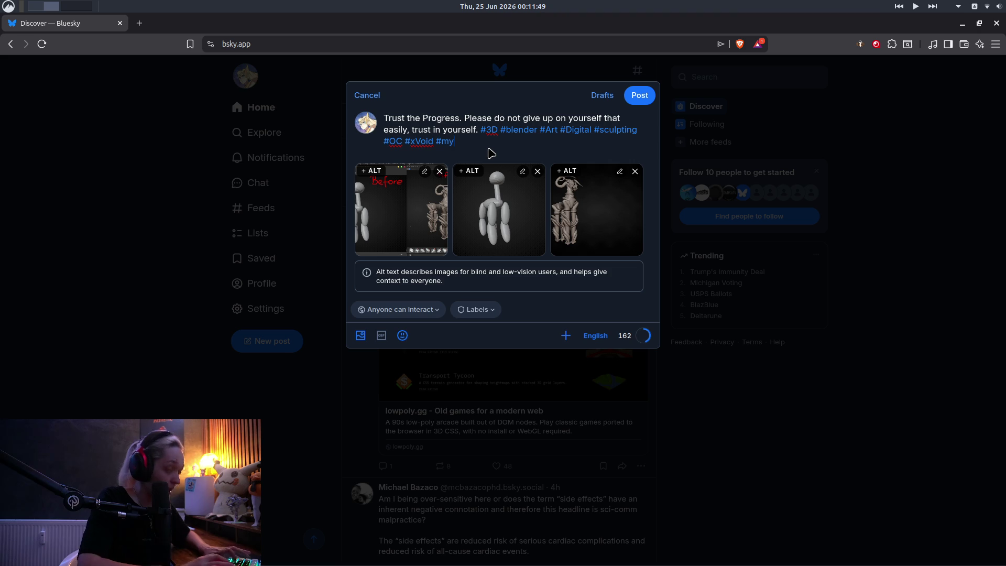
pyautogui.press('BackSpace')
pyautogui.press('BackSpace')
pyautogui.write('hevoidbe')
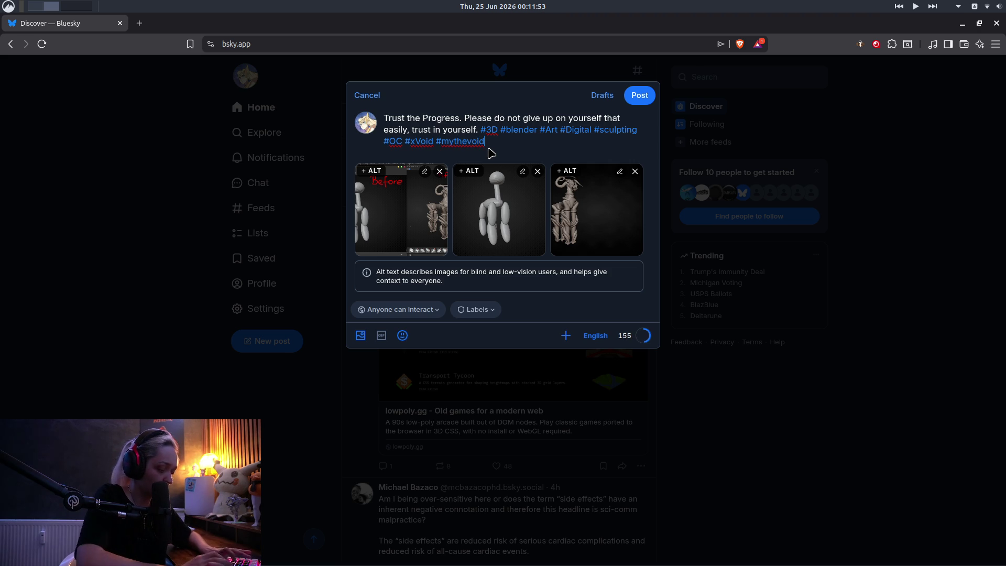
pyautogui.write('withyou')
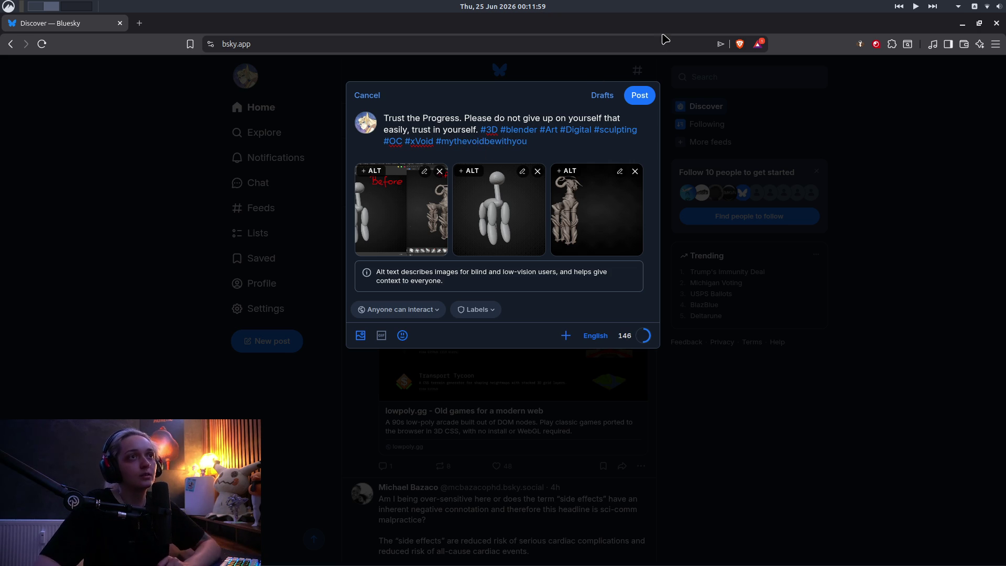
pyautogui.click(639, 94)
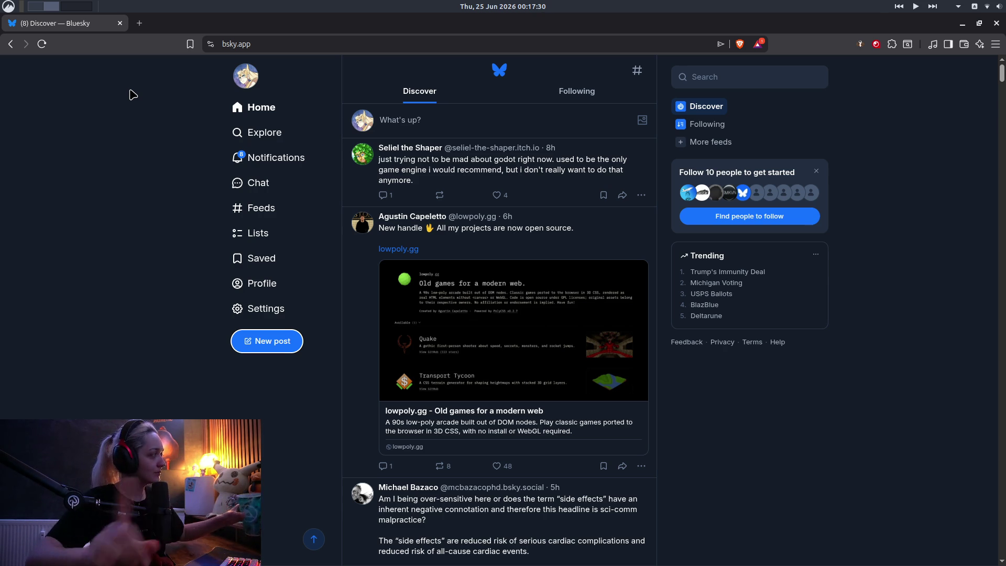
# Open Bluesky's Notifications page to see activity on the goat post
pyautogui.click(285, 169)
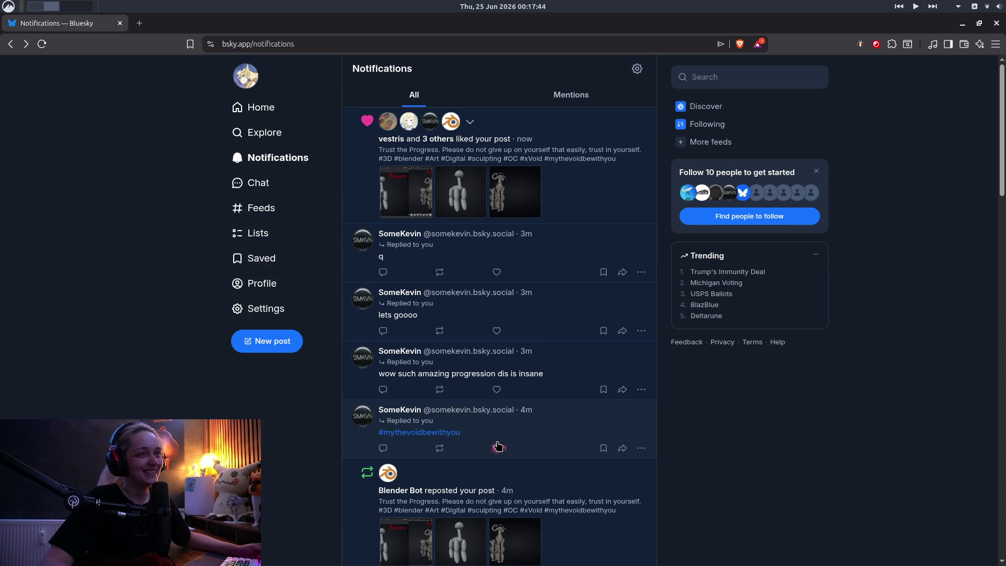
# Post the reply 'joelest' to the #mythevoidbewithyou comment
pyautogui.click(382, 448)
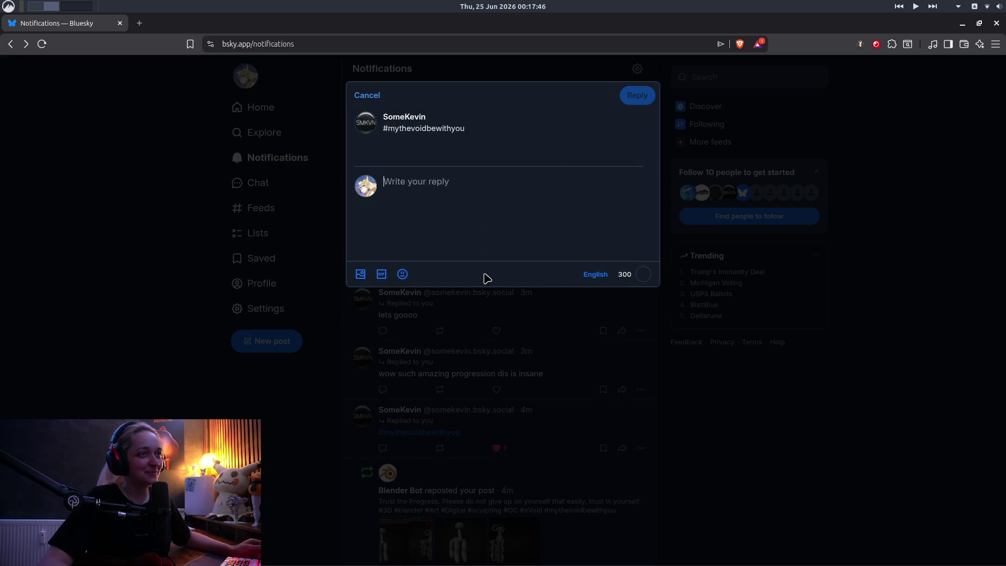
pyautogui.write('I')
pyautogui.press('BackSpace')
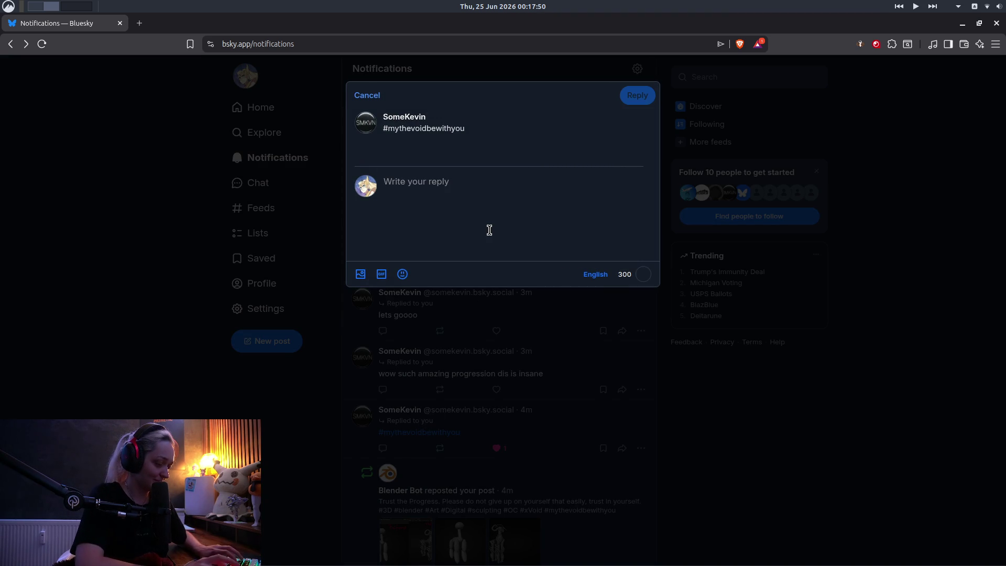
pyautogui.write(':joel')
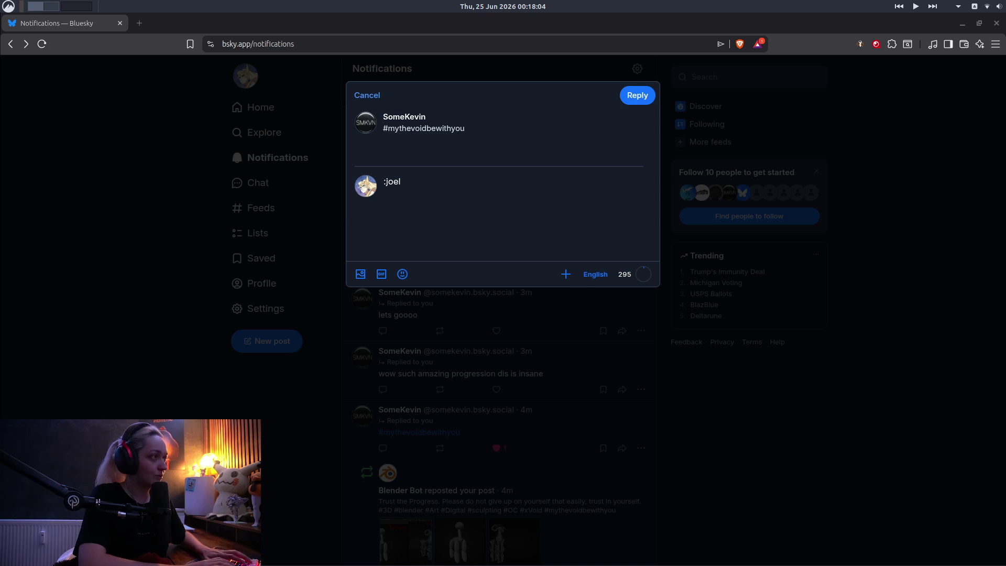
pyautogui.click(436, 183)
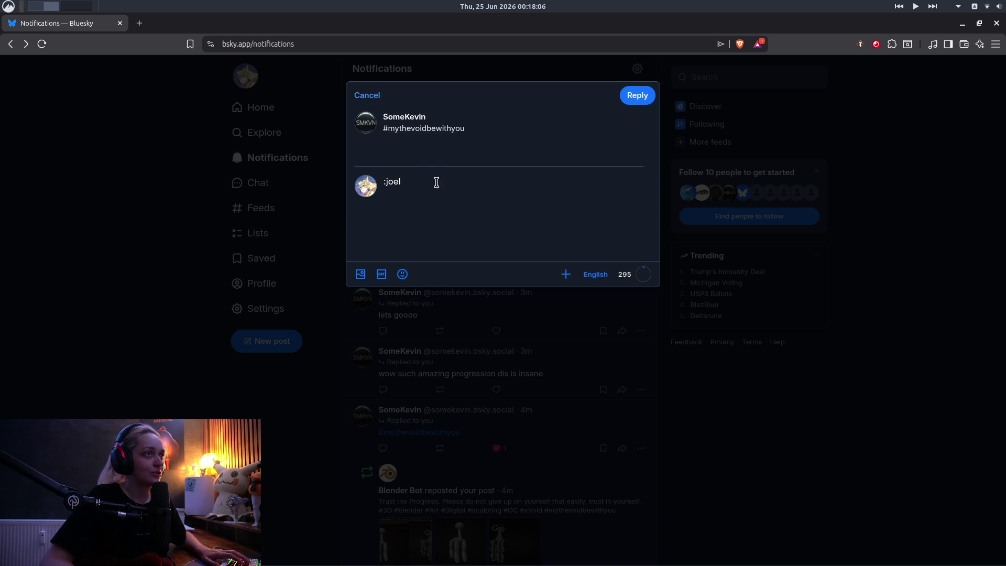
pyautogui.write('est')
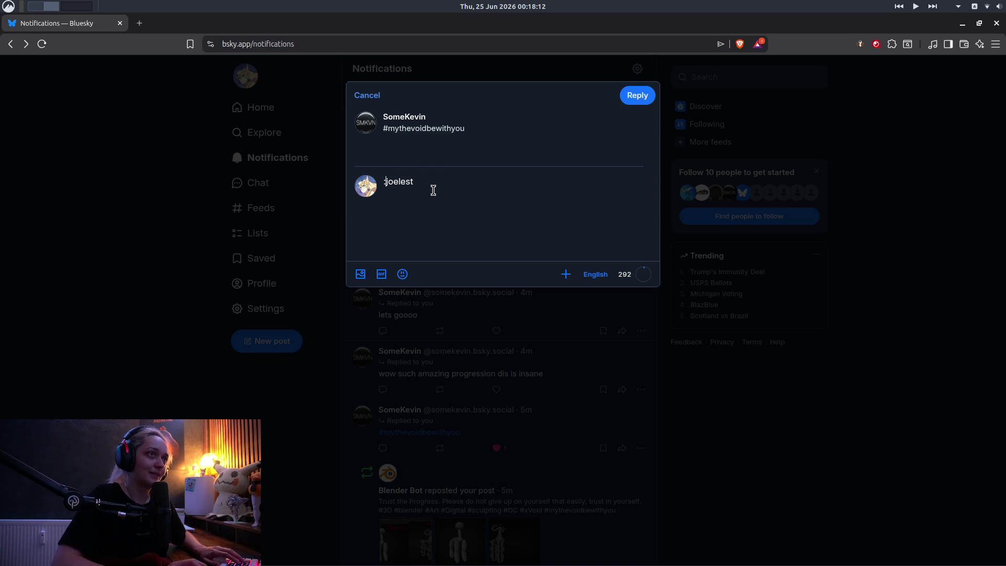
pyautogui.press('Home')
pyautogui.press('Delete')
pyautogui.press('Return')
pyautogui.press('BackSpace')
pyautogui.click(642, 98)
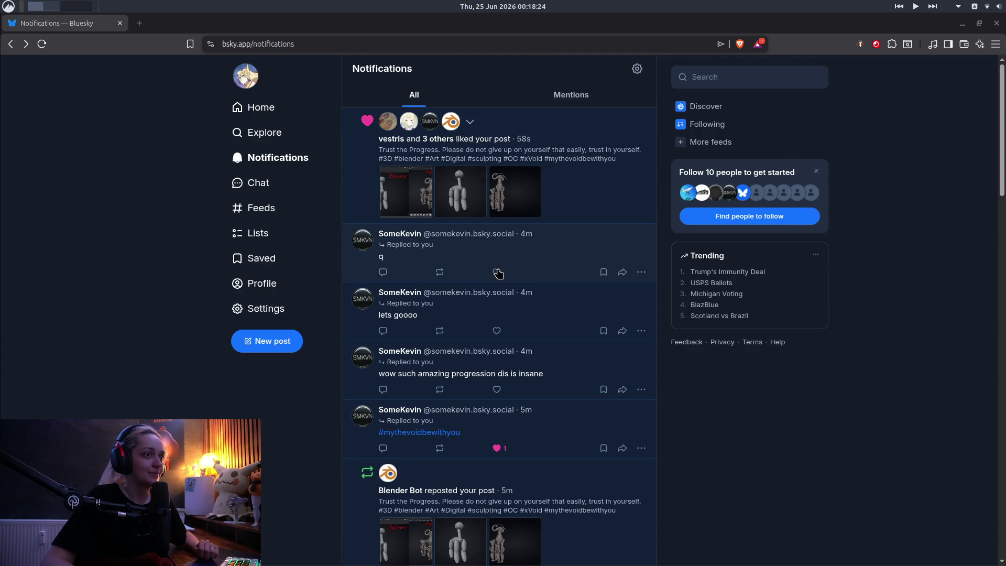
# Like the 'wow such amazing progression' reply
pyautogui.scroll(-2, 498, 273)
pyautogui.scroll(1, 594, 426)
pyautogui.scroll(2, 594, 426)
pyautogui.click(505, 396)
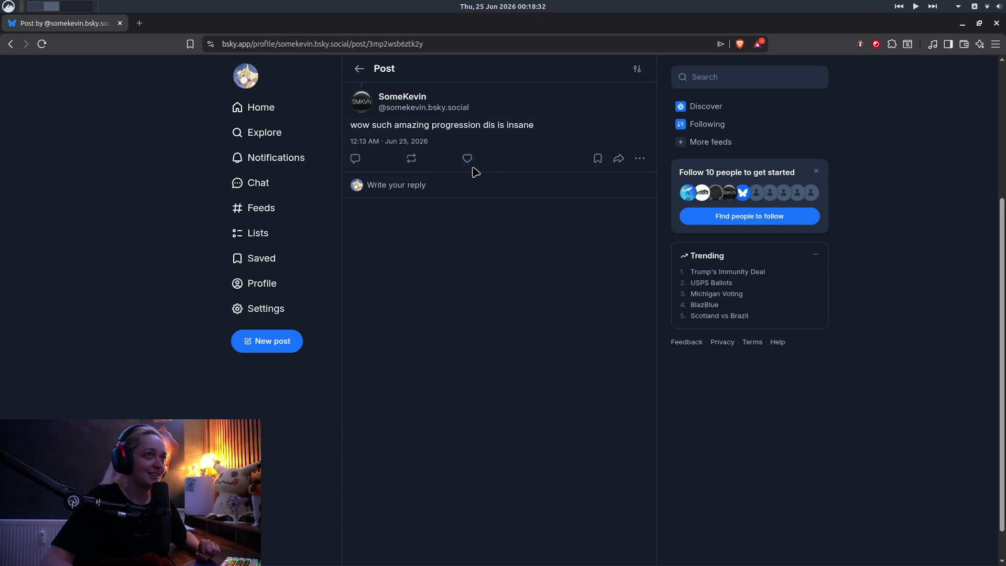
pyautogui.click(468, 158)
# Return to the notifications list and refresh it
pyautogui.click(8, 45)
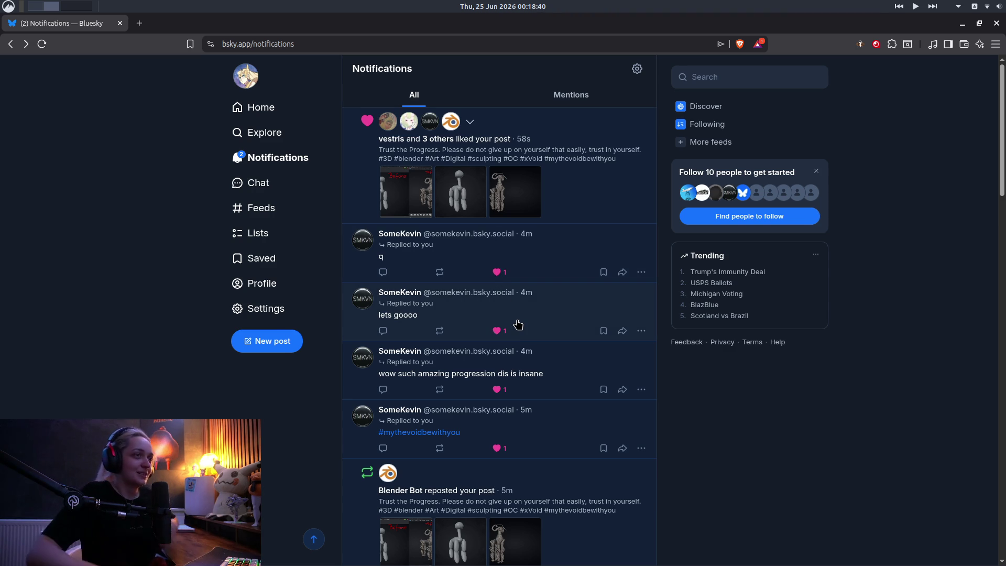
pyautogui.click(246, 158)
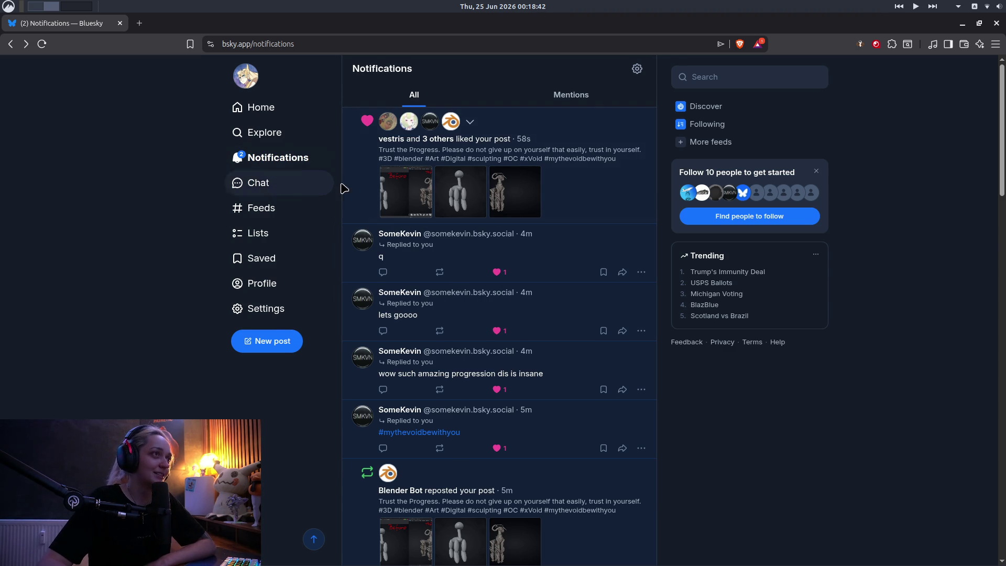
pyautogui.moveTo(514, 291)
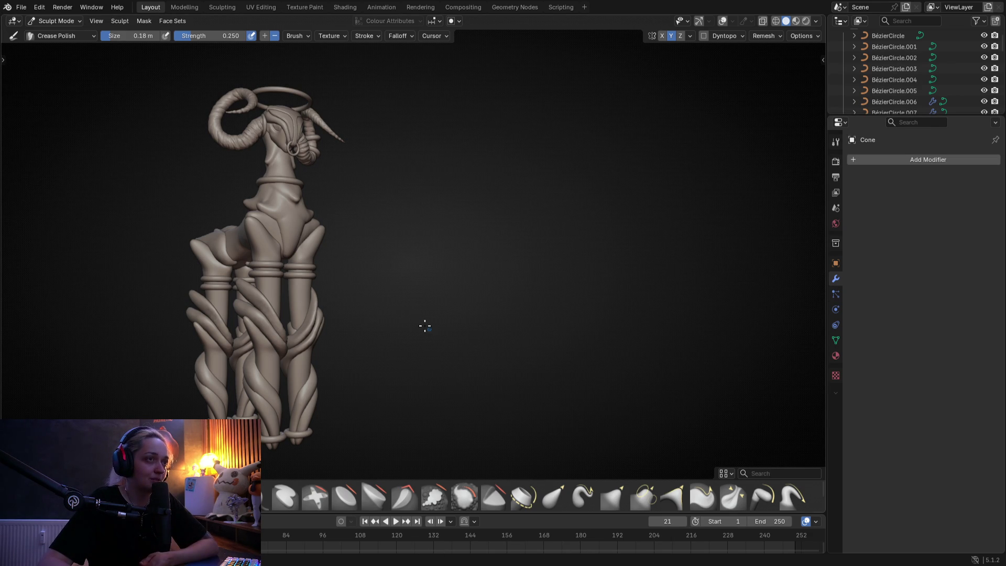
# Shift the goat left in view and try viewport shadows and matcaps, leaving shadows off
pyautogui.moveTo(382, 306)
pyautogui.keyDown('shift'); pyautogui.mouseDown(button='middle')
pyautogui.moveTo(281, 299)
pyautogui.moveTo(298, 304)
pyautogui.mouseUp(button='middle'); pyautogui.keyUp('shift')
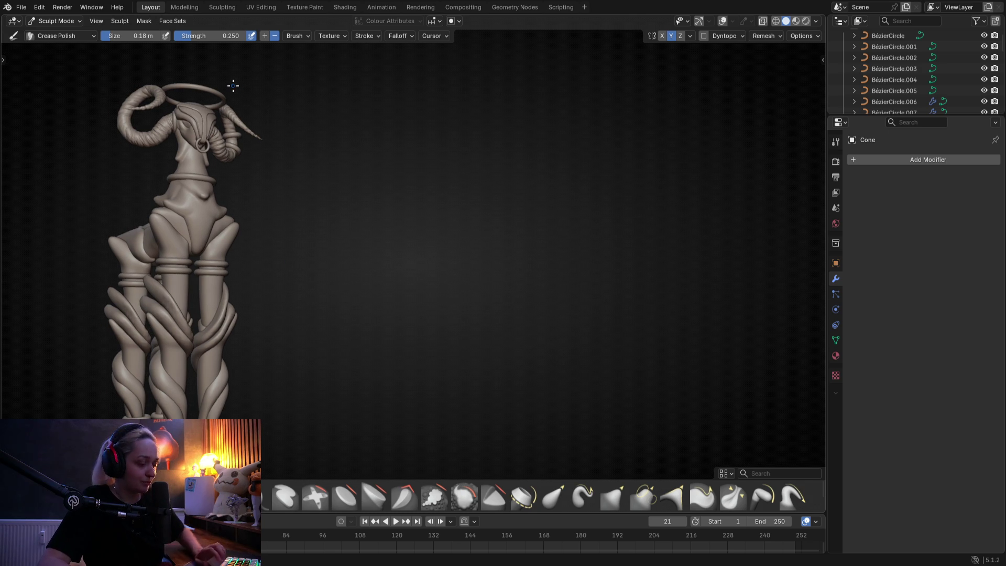
pyautogui.click(817, 21)
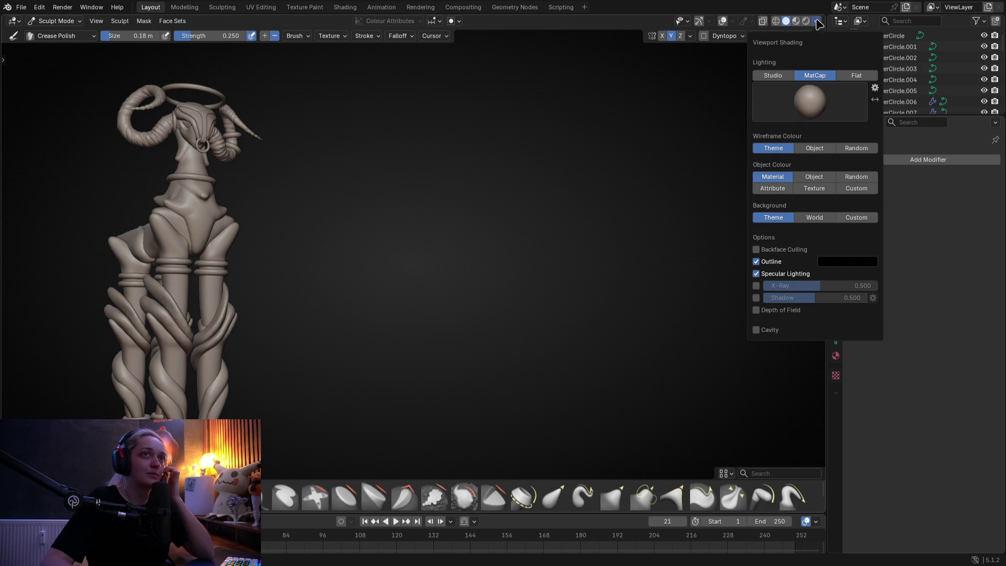
pyautogui.click(757, 298)
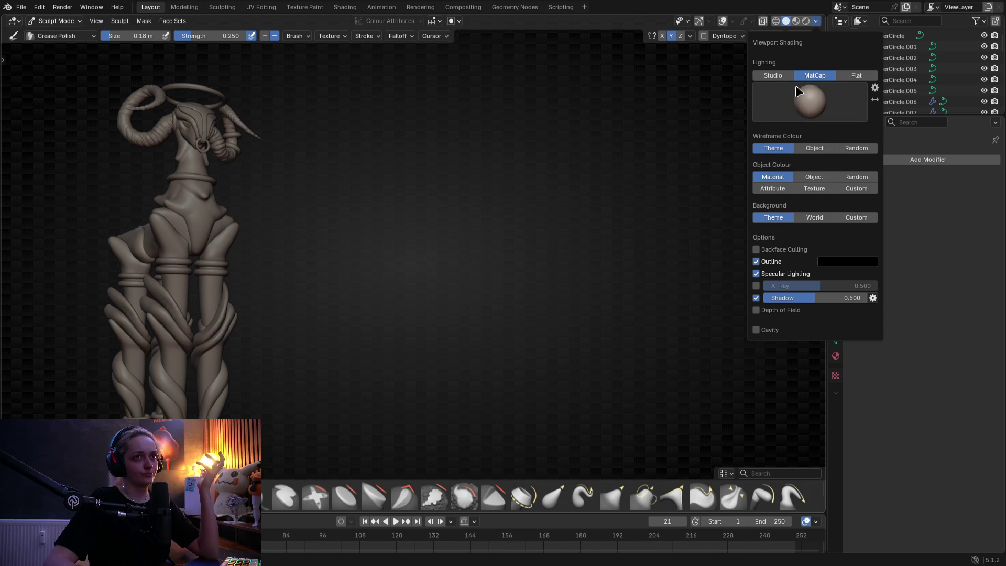
pyautogui.click(831, 92)
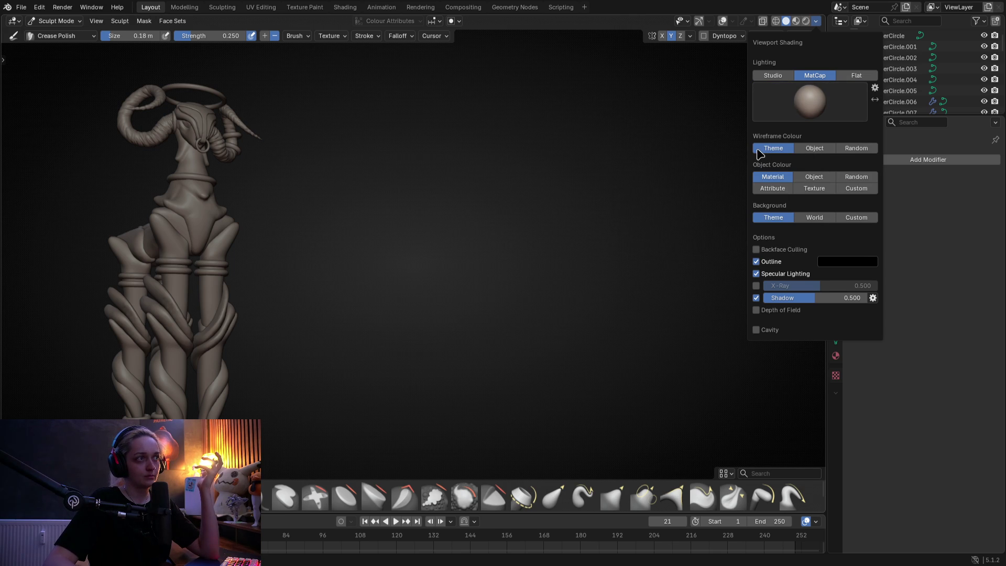
pyautogui.click(756, 297)
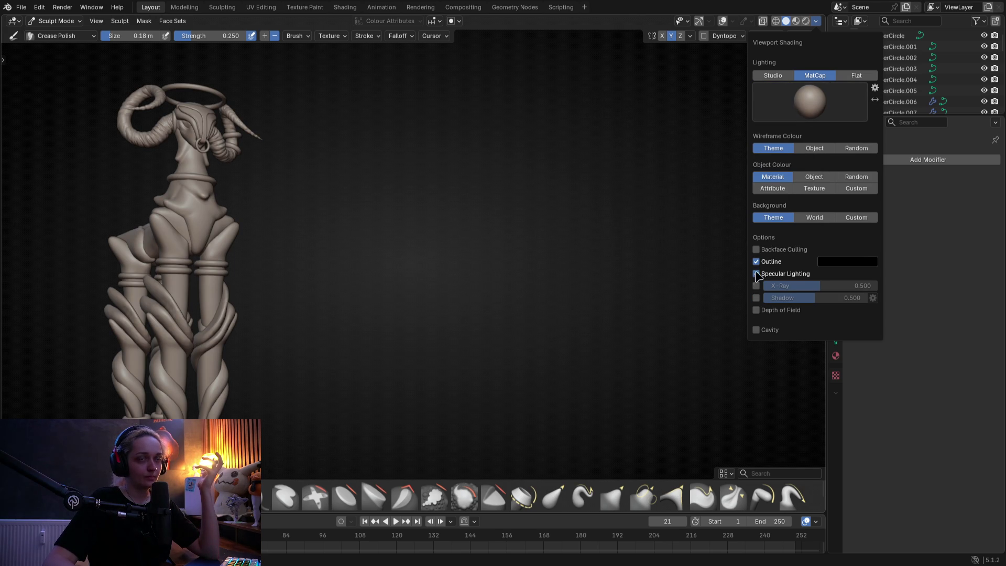
# Enable Both-type cavity with world ridge/valley 0.052/0.397 and screen 0.431/0.483
pyautogui.click(757, 330)
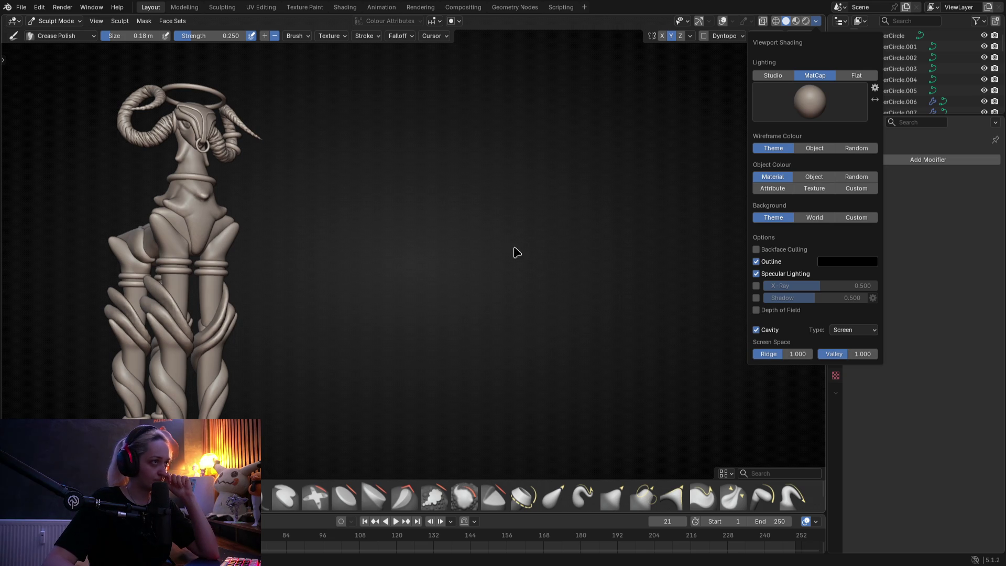
pyautogui.click(841, 334)
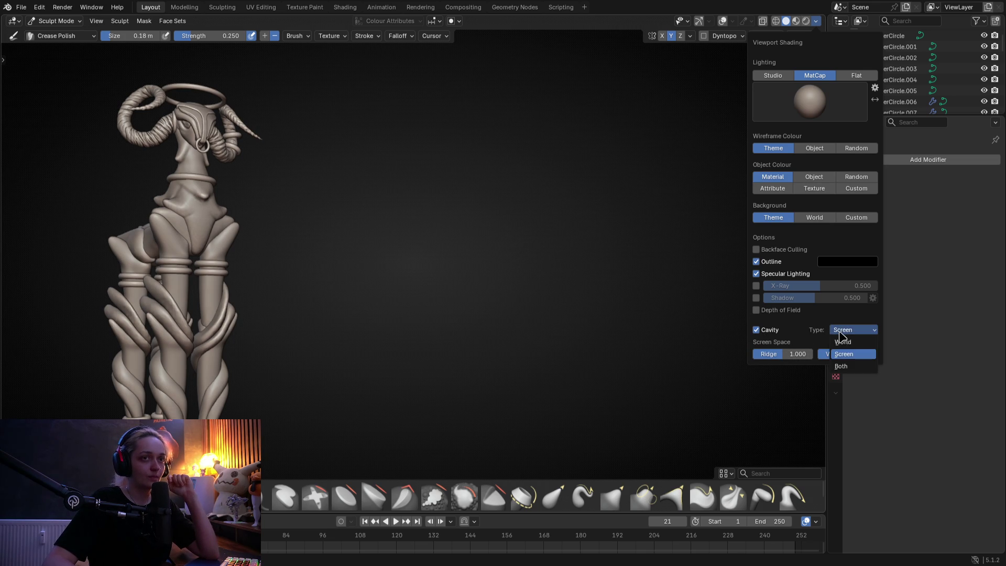
pyautogui.click(843, 363)
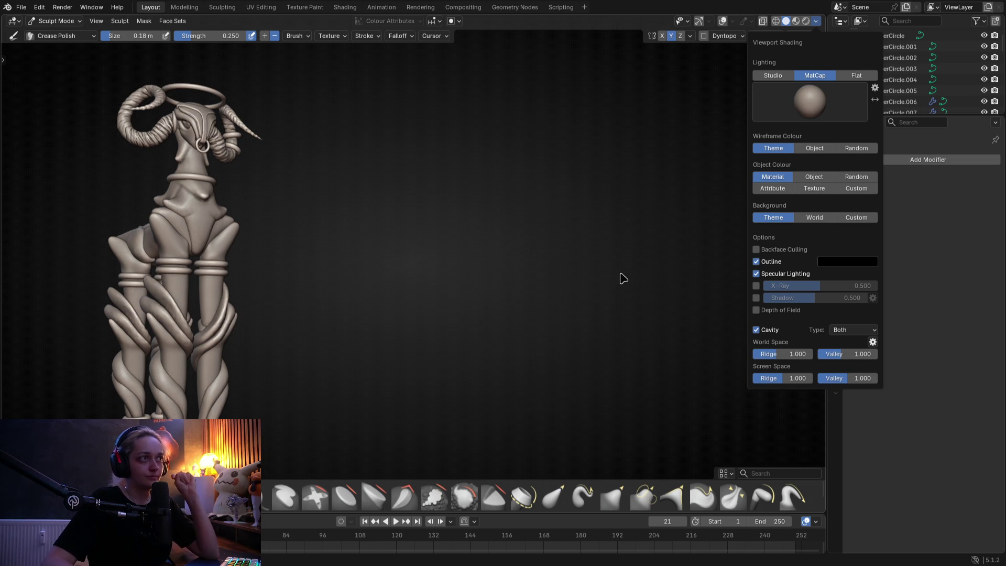
pyautogui.moveTo(786, 379)
pyautogui.mouseDown()
pyautogui.moveTo(755, 378)
pyautogui.moveTo(750, 354)
pyautogui.moveTo(734, 354)
pyautogui.mouseUp()
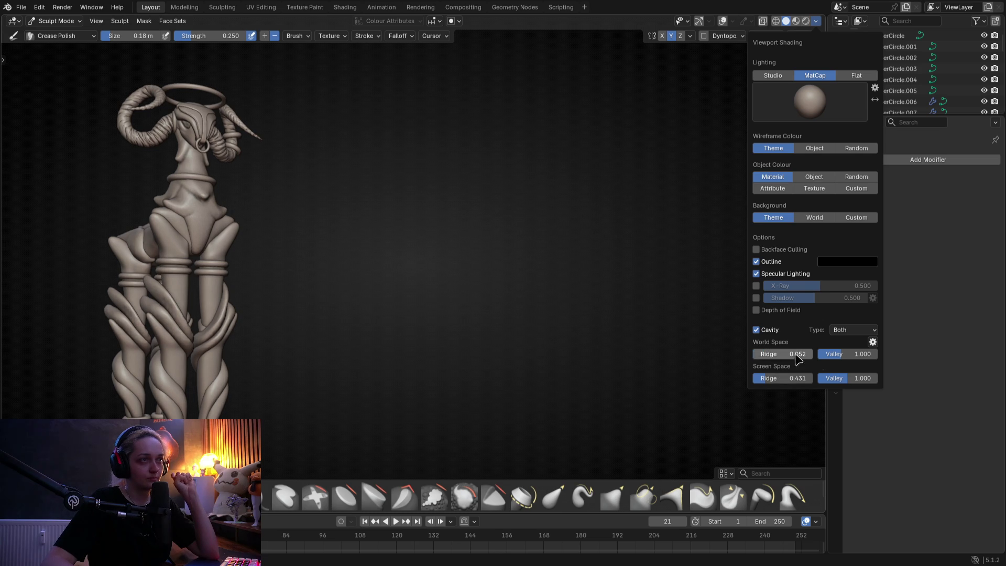
pyautogui.moveTo(849, 357)
pyautogui.mouseDown()
pyautogui.moveTo(824, 357)
pyautogui.moveTo(845, 378)
pyautogui.mouseUp()
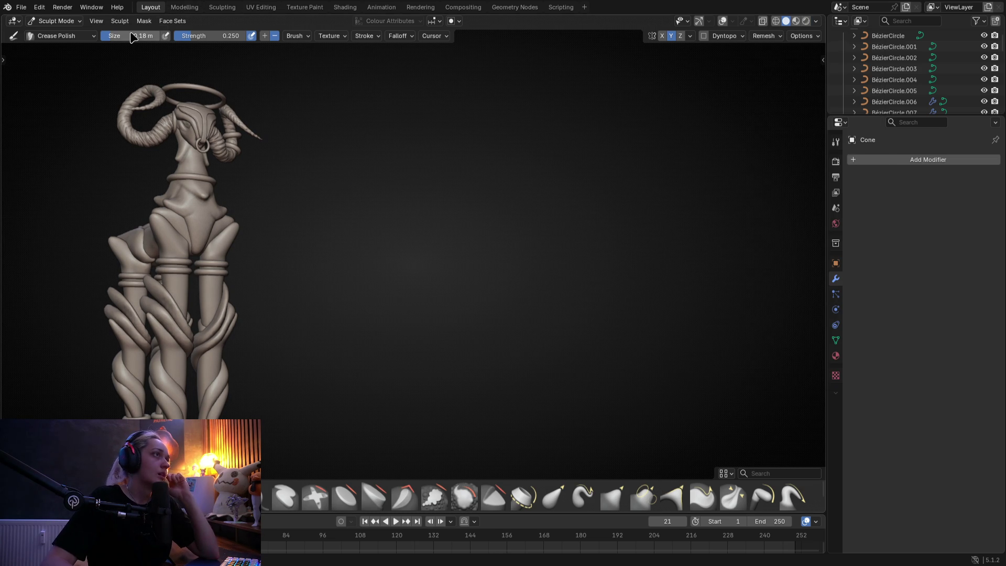
pyautogui.click(96, 21)
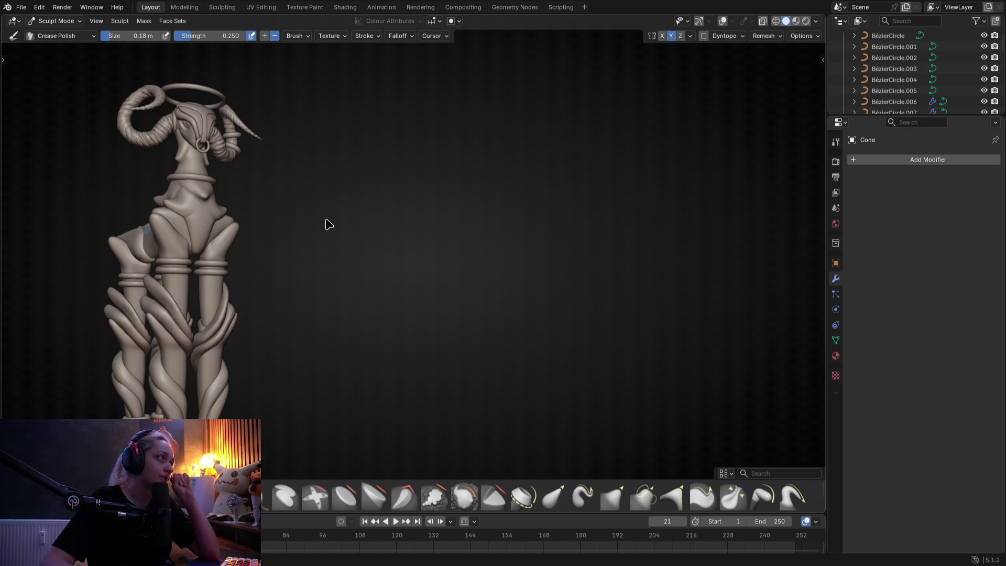
pyautogui.press('F12')
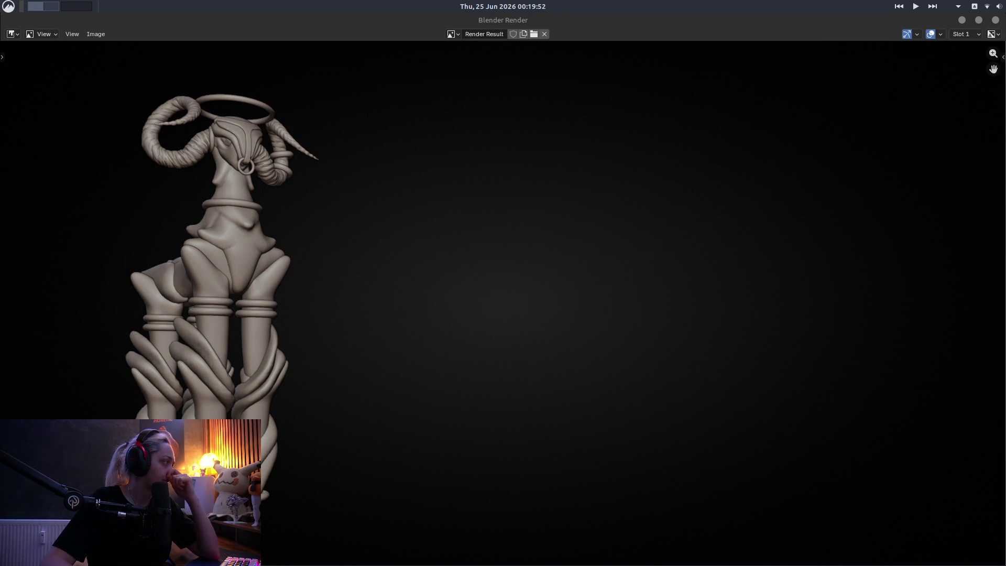
pyautogui.press('Escape')
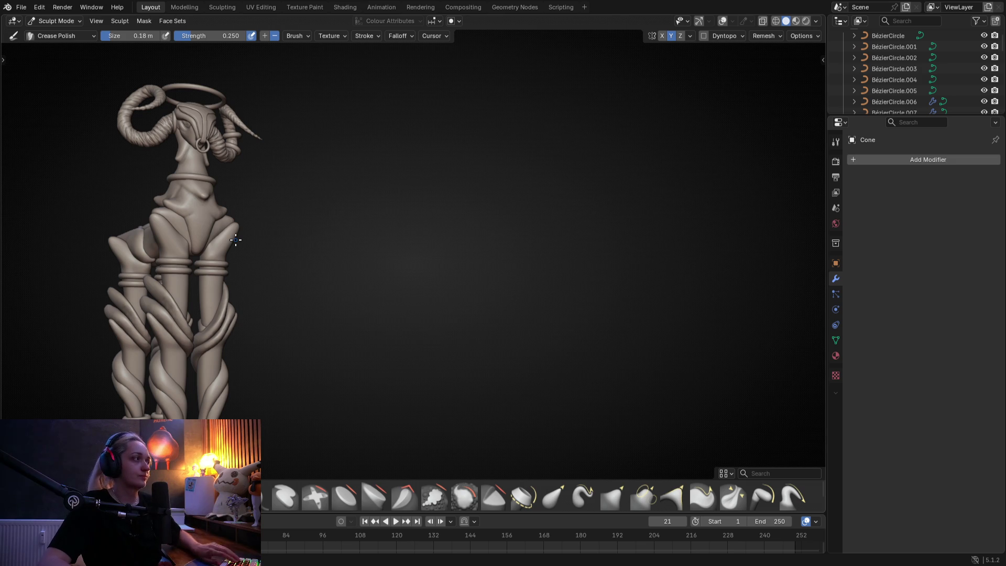
# Frame the goat and check front, side and top views, ending on the front view
pyautogui.press('KP_Decimal')
pyautogui.press('KP_1')
pyautogui.press('KP_3')
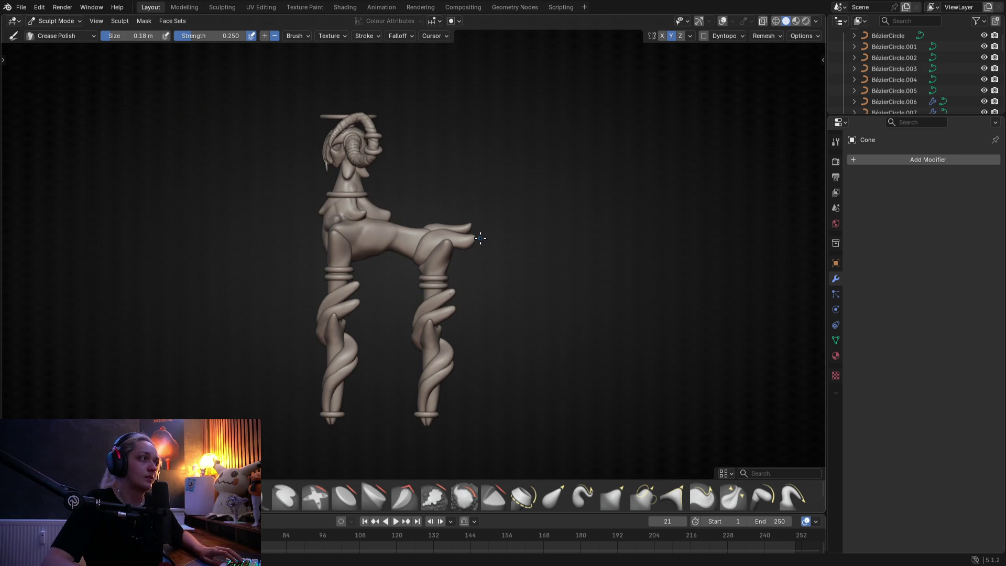
pyautogui.press('KP_7')
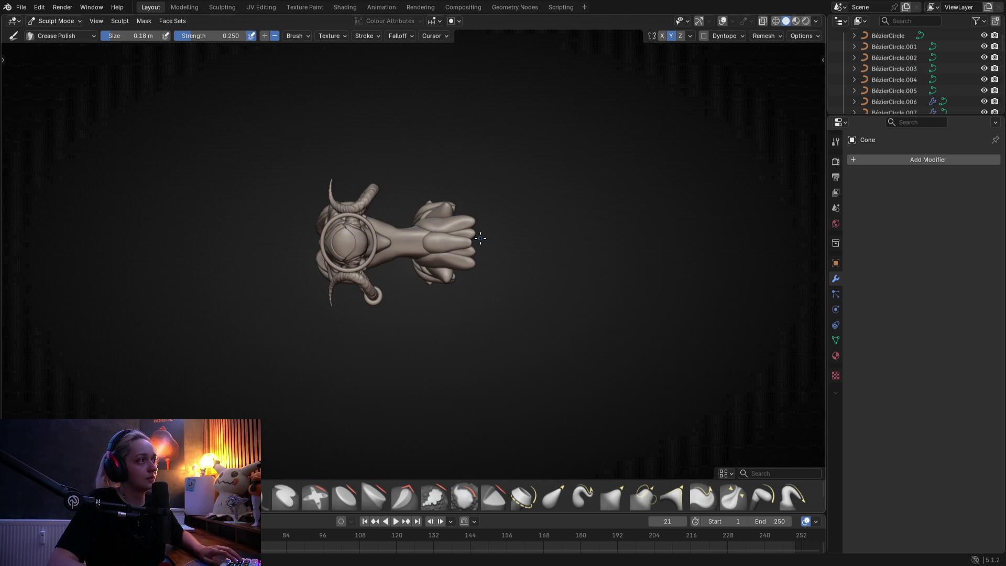
pyautogui.press('KP_1')
pyautogui.press('KP_3')
pyautogui.press('KP_1')
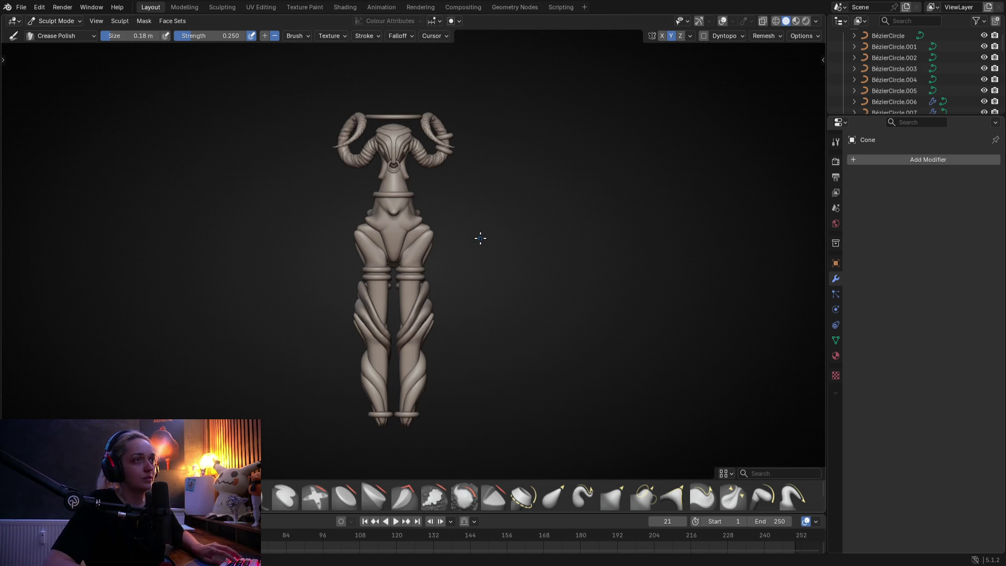
pyautogui.click(816, 20)
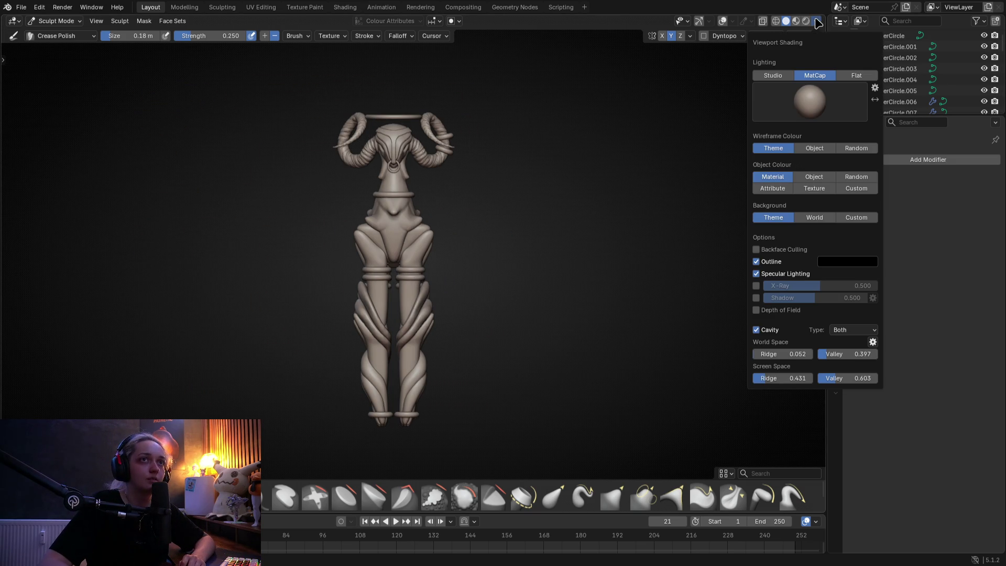
# Replace cavity with viewport shadows lit from the left
pyautogui.click(756, 330)
pyautogui.click(758, 309)
pyautogui.click(758, 309)
pyautogui.click(757, 297)
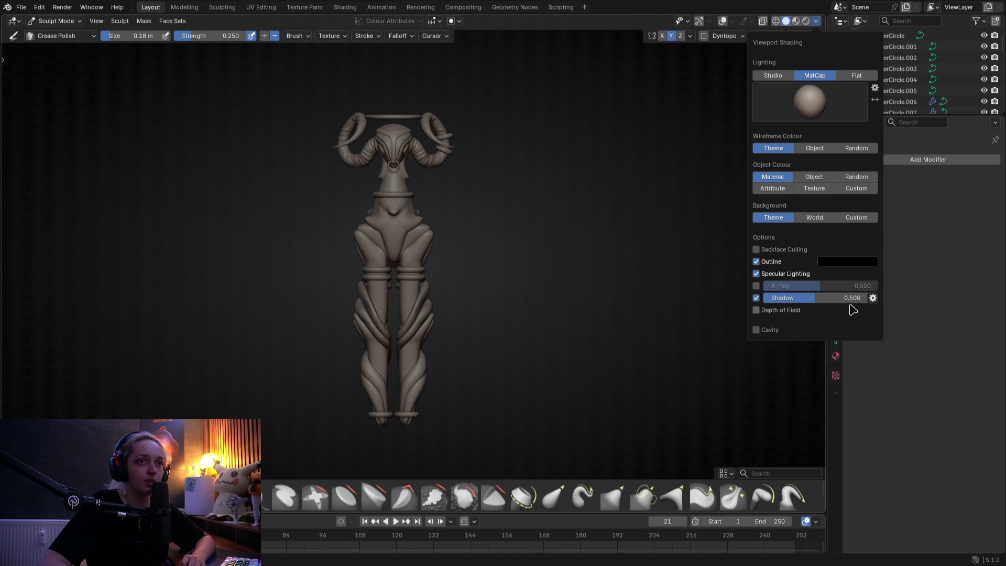
pyautogui.click(873, 298)
pyautogui.moveTo(889, 330)
pyautogui.mouseDown()
pyautogui.moveTo(737, 328)
pyautogui.moveTo(760, 325)
pyautogui.mouseUp()
# Rotate the shadow light direction further and reduce the shadow offset
pyautogui.moveTo(546, 298)
pyautogui.mouseDown(button='middle')
pyautogui.moveTo(578, 287)
pyautogui.moveTo(378, 305)
pyautogui.moveTo(294, 285)
pyautogui.moveTo(290, 294)
pyautogui.mouseUp(button='middle')
pyautogui.click(816, 21)
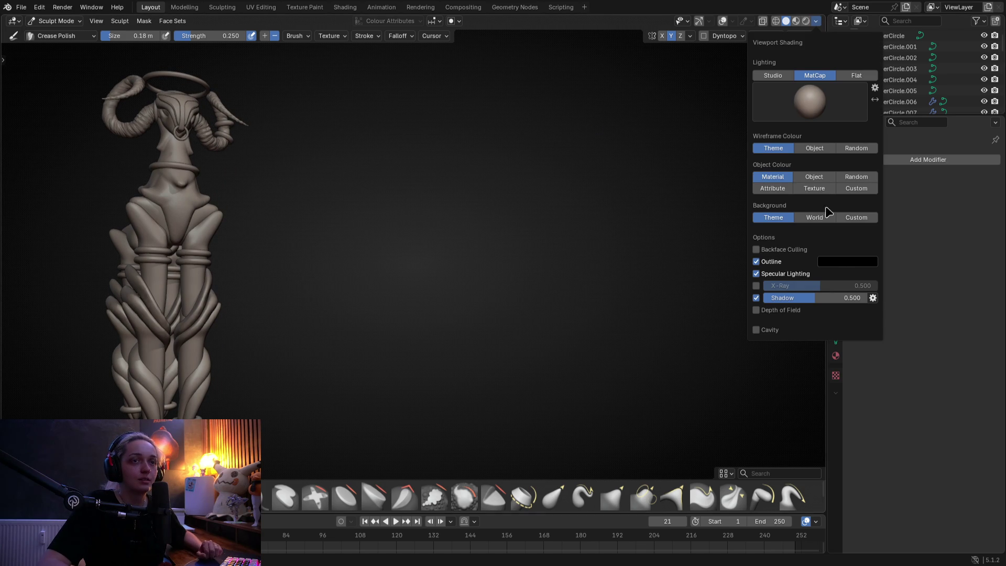
pyautogui.click(873, 298)
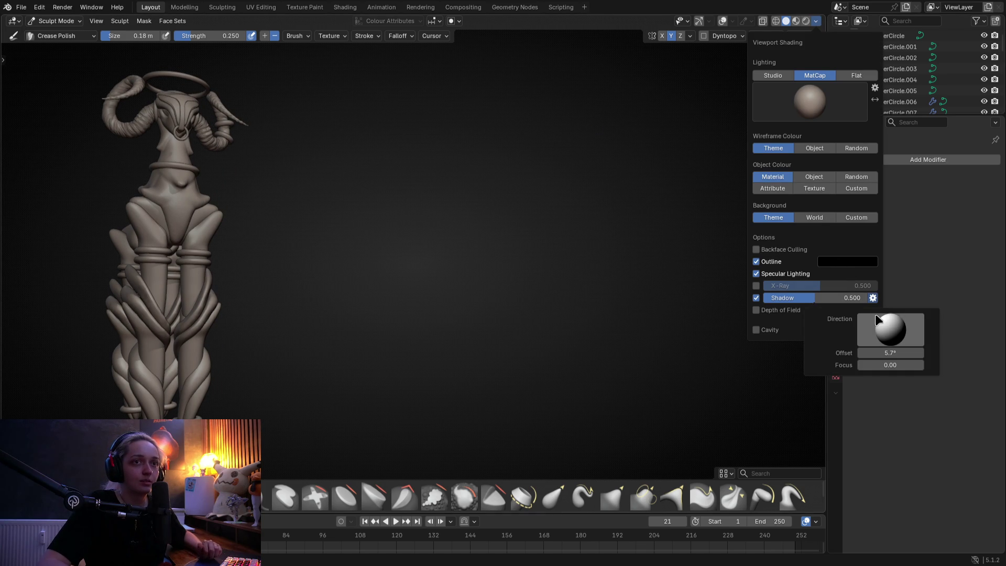
pyautogui.moveTo(899, 330)
pyautogui.mouseDown()
pyautogui.moveTo(909, 348)
pyautogui.moveTo(890, 321)
pyautogui.moveTo(836, 320)
pyautogui.moveTo(856, 320)
pyautogui.moveTo(886, 350)
pyautogui.mouseUp()
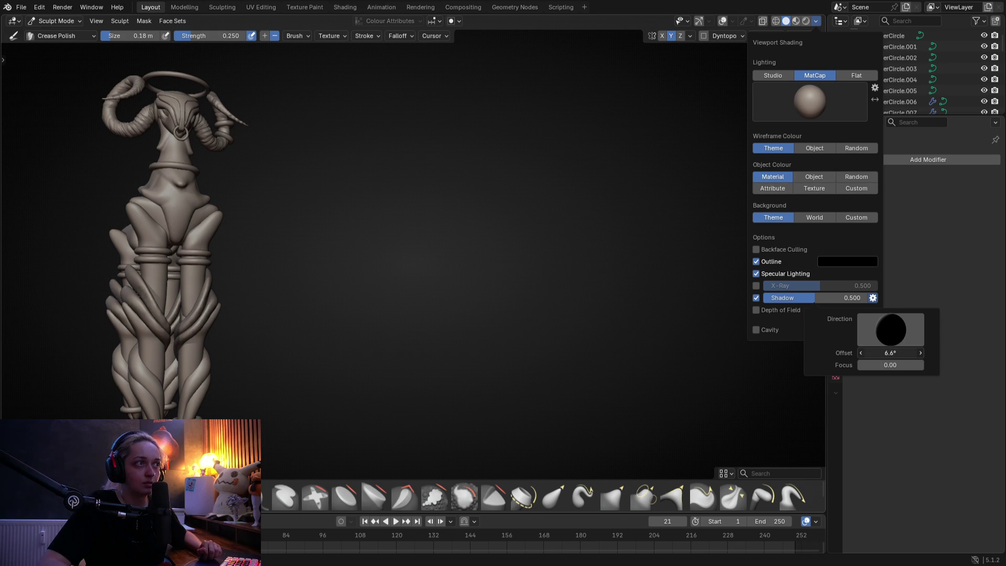
pyautogui.moveTo(891, 353)
pyautogui.mouseDown()
pyautogui.moveTo(891, 369)
pyautogui.moveTo(925, 369)
pyautogui.moveTo(868, 365)
pyautogui.moveTo(899, 353)
pyautogui.mouseUp()
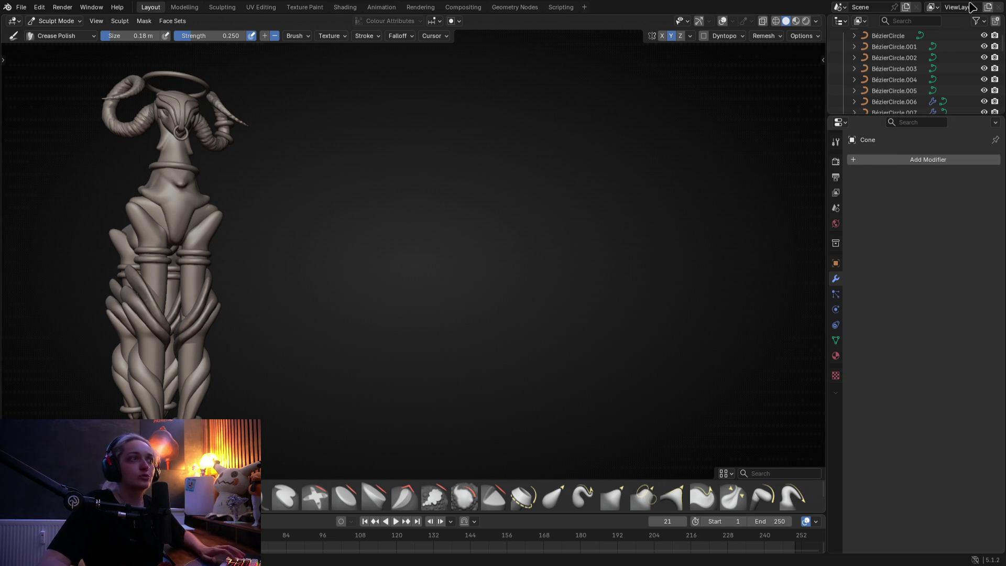
pyautogui.moveTo(384, 216)
pyautogui.mouseDown(button='middle')
pyautogui.moveTo(421, 210)
pyautogui.moveTo(355, 213)
pyautogui.moveTo(367, 211)
pyautogui.mouseUp(button='middle')
# Frame the whole goat in top view and turn the navigation gizmo back on
pyautogui.moveTo(286, 215)
pyautogui.mouseDown(button='middle')
pyautogui.moveTo(299, 218)
pyautogui.moveTo(268, 253)
pyautogui.moveTo(284, 262)
pyautogui.mouseUp(button='middle')
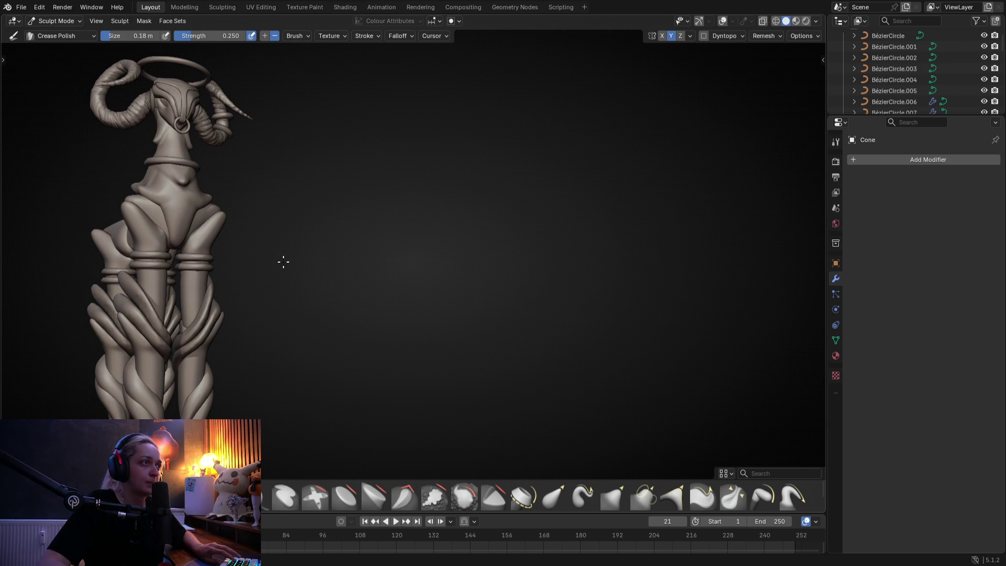
pyautogui.click(96, 21)
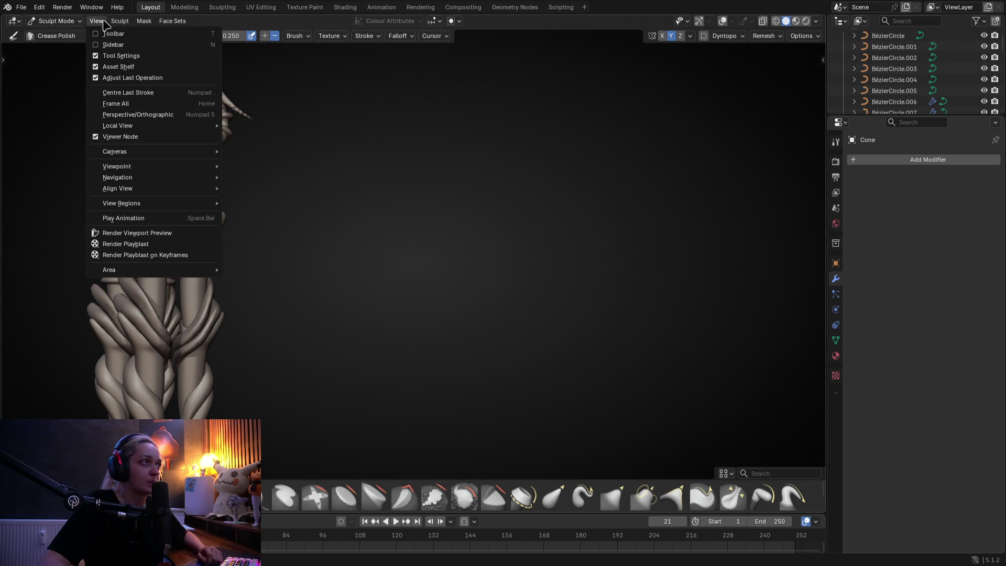
pyautogui.press('Escape')
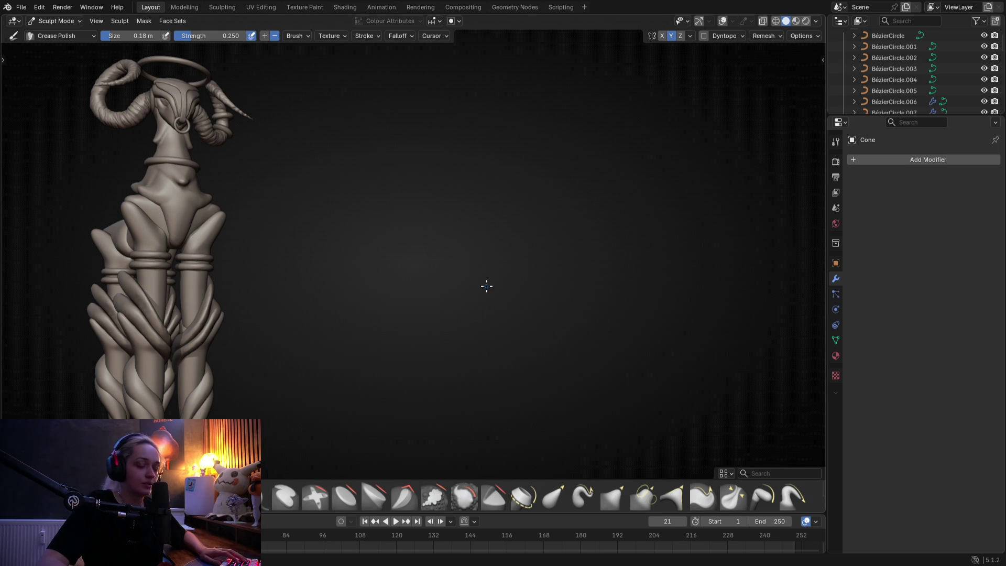
pyautogui.press('KP_Decimal')
pyautogui.press('Home')
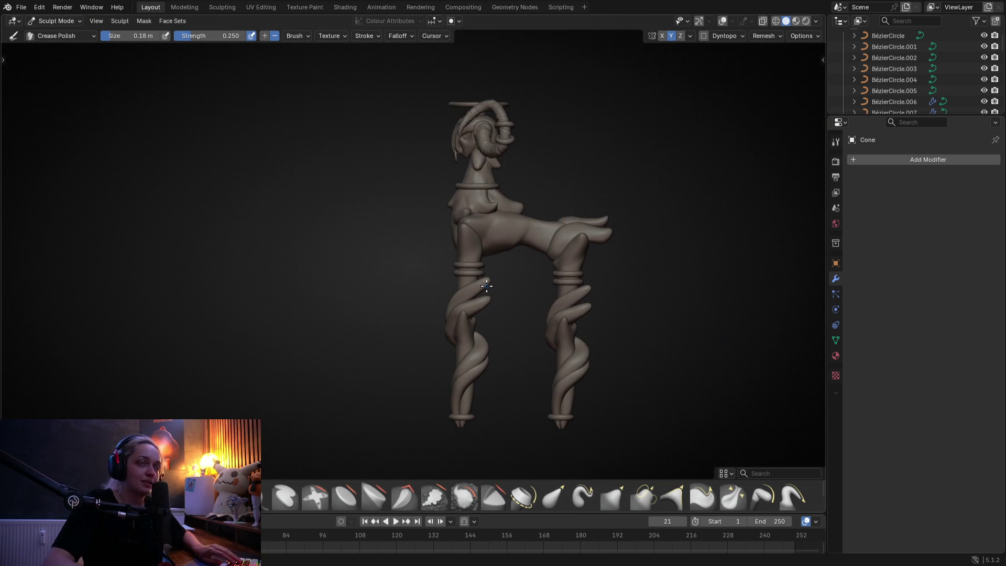
pyautogui.press('KP_7')
pyautogui.press('Home')
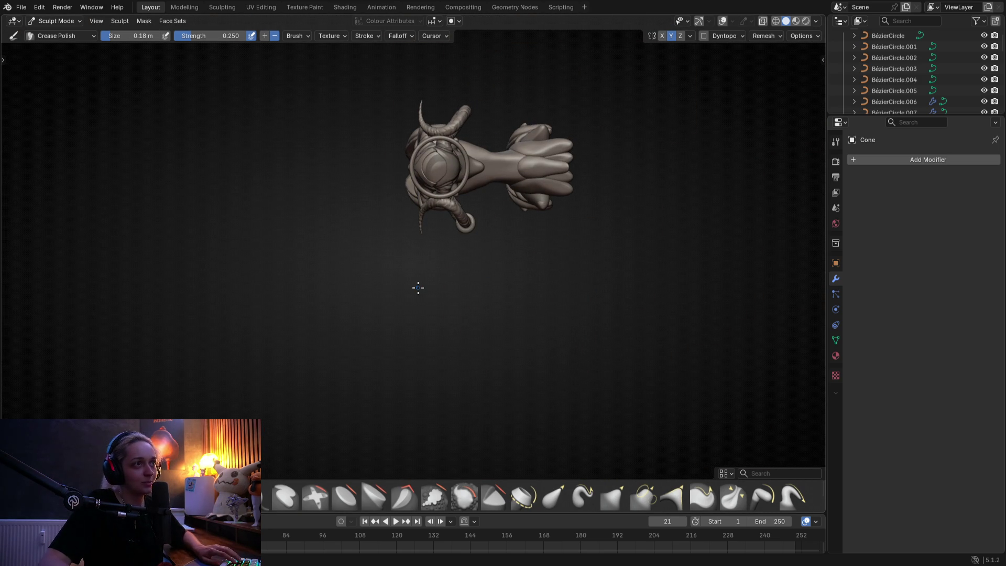
pyautogui.click(699, 21)
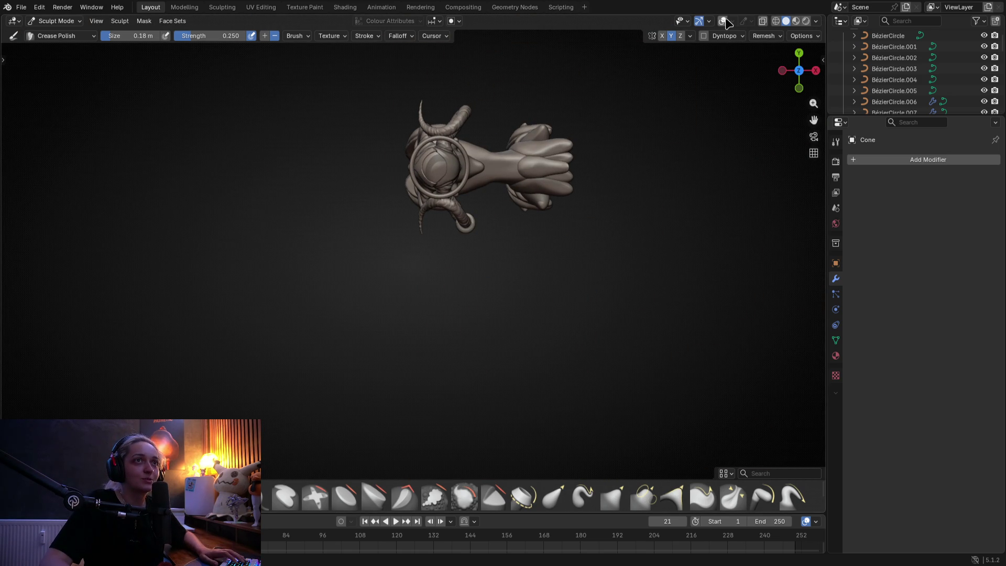
# In Object Mode at frame 1, add a plain axes Empty scaled to 4.946
pyautogui.click(723, 21)
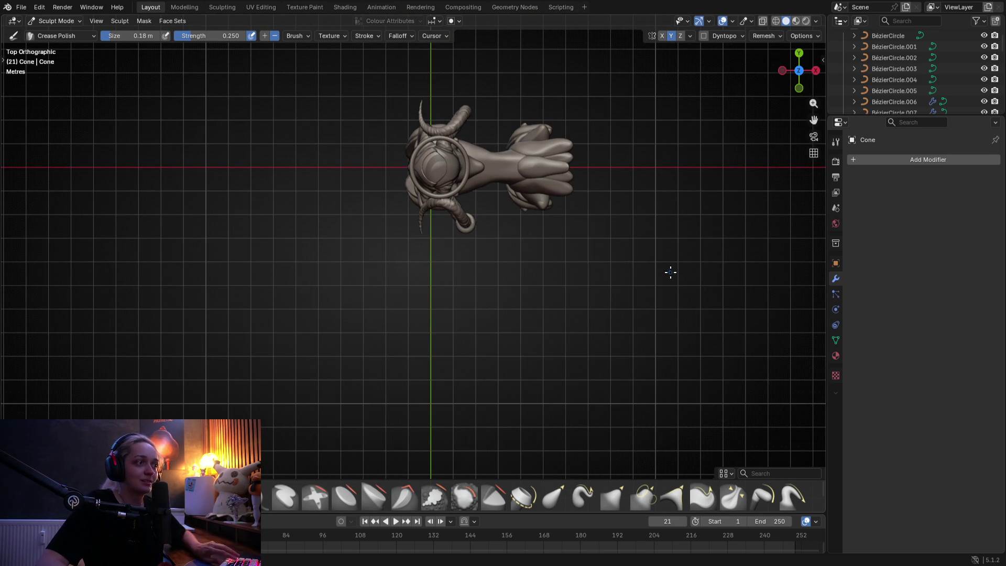
pyautogui.hotkey('ctrl', 'Tab')
pyautogui.click(363, 522)
pyautogui.hotkey('shift', 'a')
pyautogui.moveTo(351, 304)
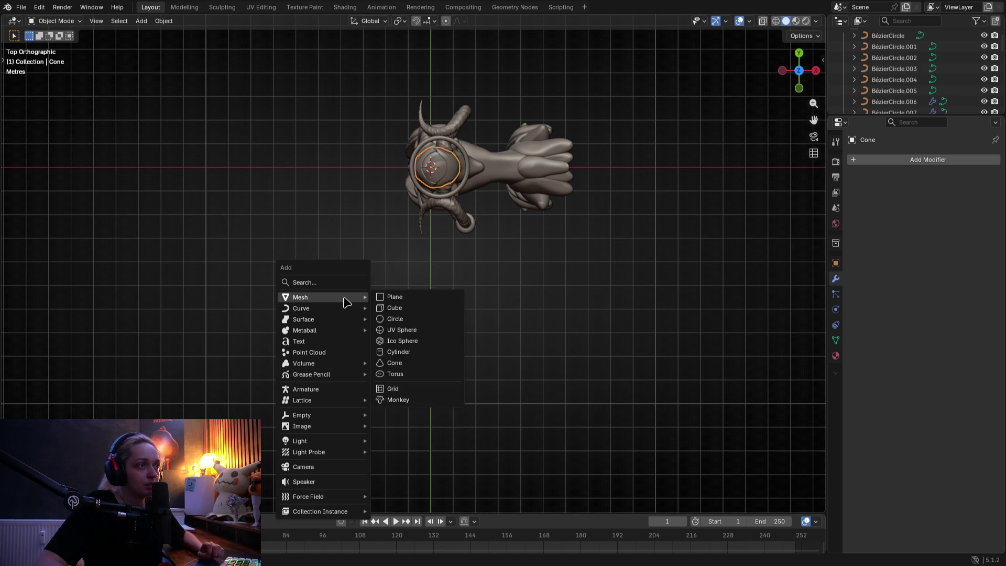
pyautogui.moveTo(326, 416)
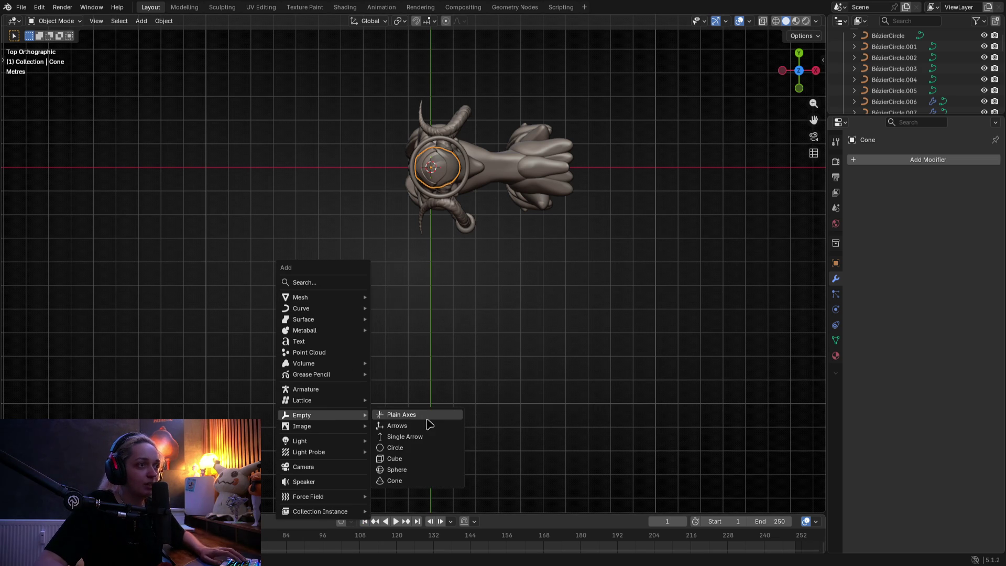
pyautogui.click(427, 419)
pyautogui.press('s')
pyautogui.click(303, 120)
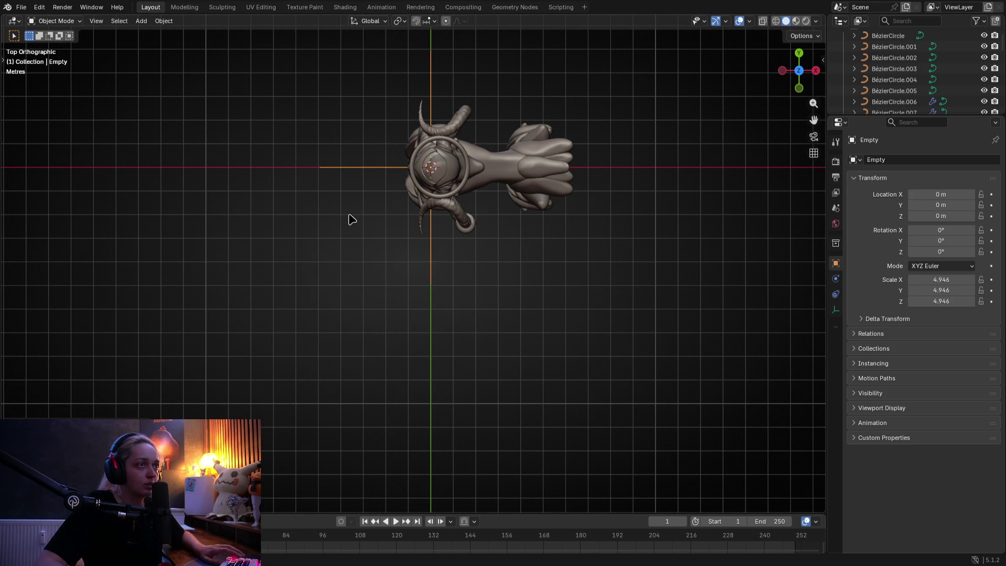
# Add a camera to the scene
pyautogui.hotkey('shift', 'a')
pyautogui.press('Escape')
pyautogui.press('ctrl+KP_3')
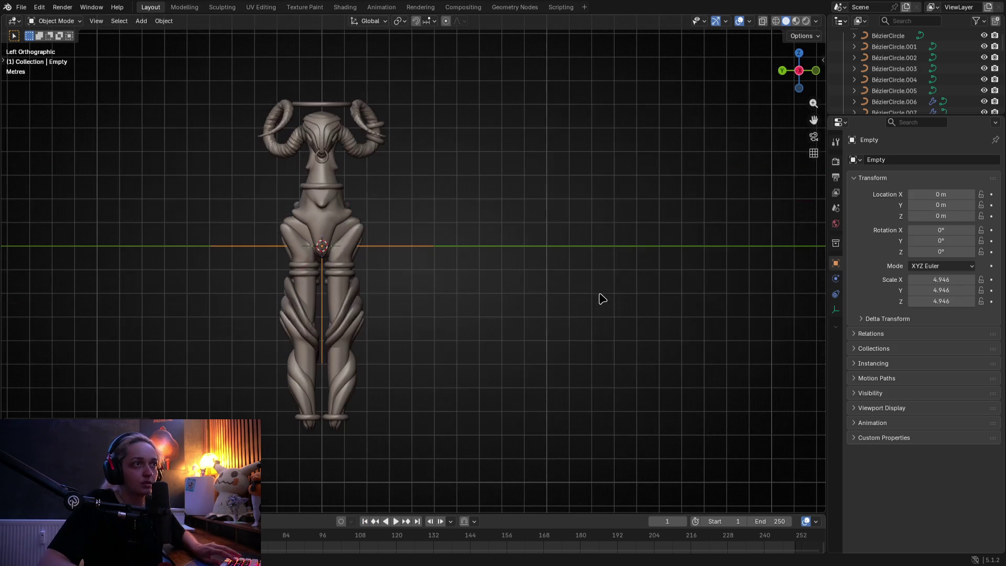
pyautogui.hotkey('shift', 'a')
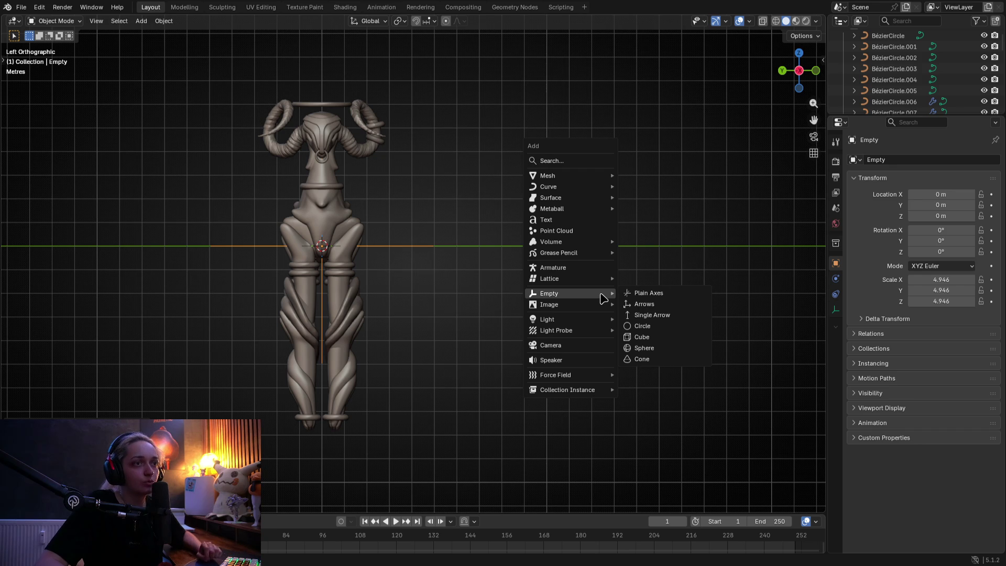
pyautogui.click(569, 345)
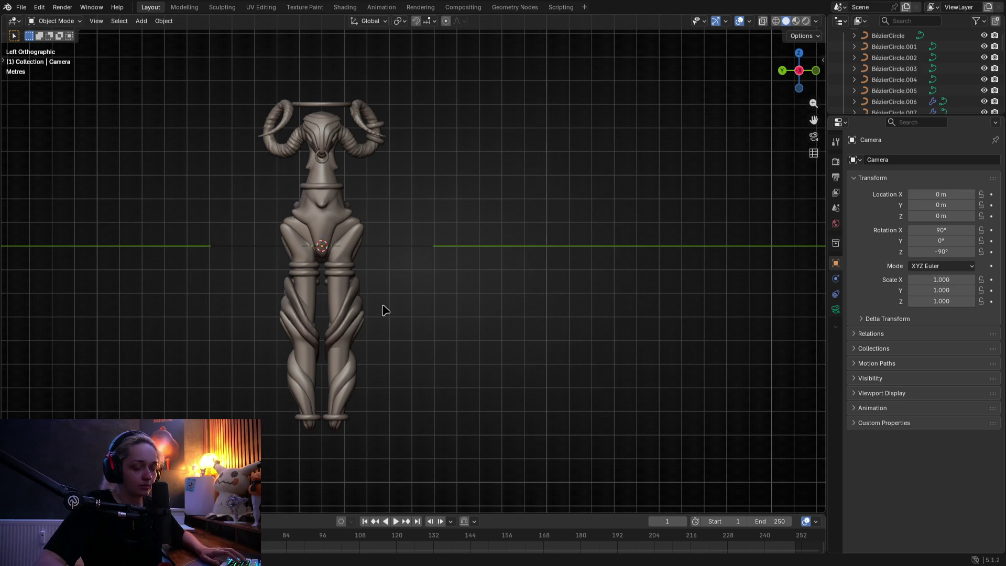
pyautogui.press('KP_3')
pyautogui.press('KP_1')
pyautogui.scroll(-5, 376, 295)
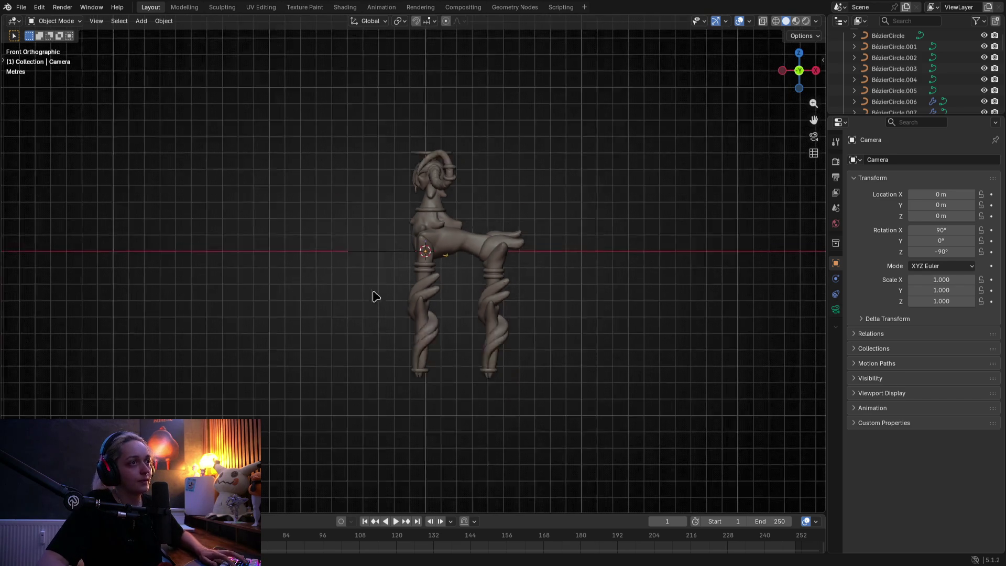
# Move the camera far to the goat's left and the Empty to X 2.4936 m
pyautogui.press('g')
pyautogui.press('y')
pyautogui.press('y')
pyautogui.press('y')
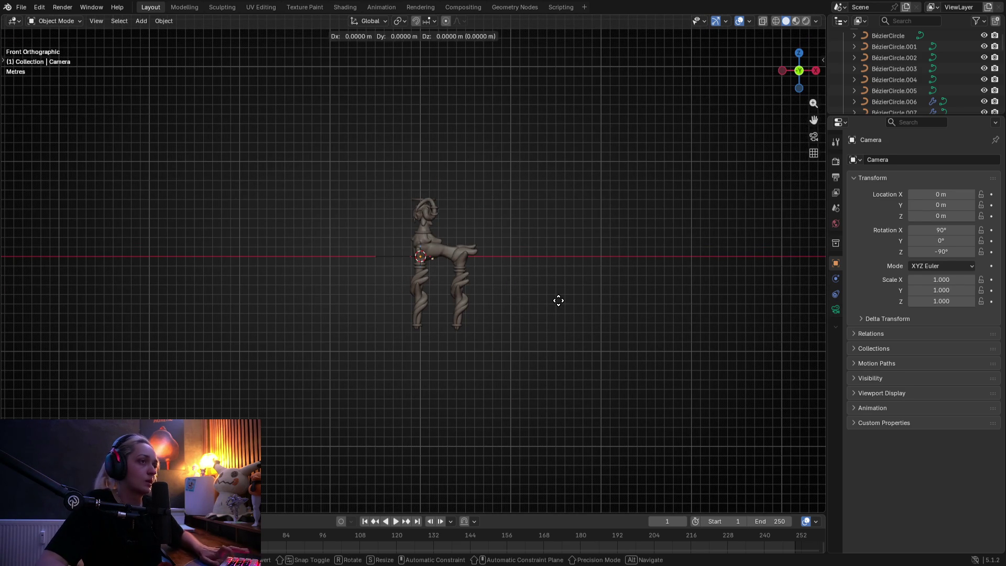
pyautogui.press('x')
pyautogui.click(275, 288)
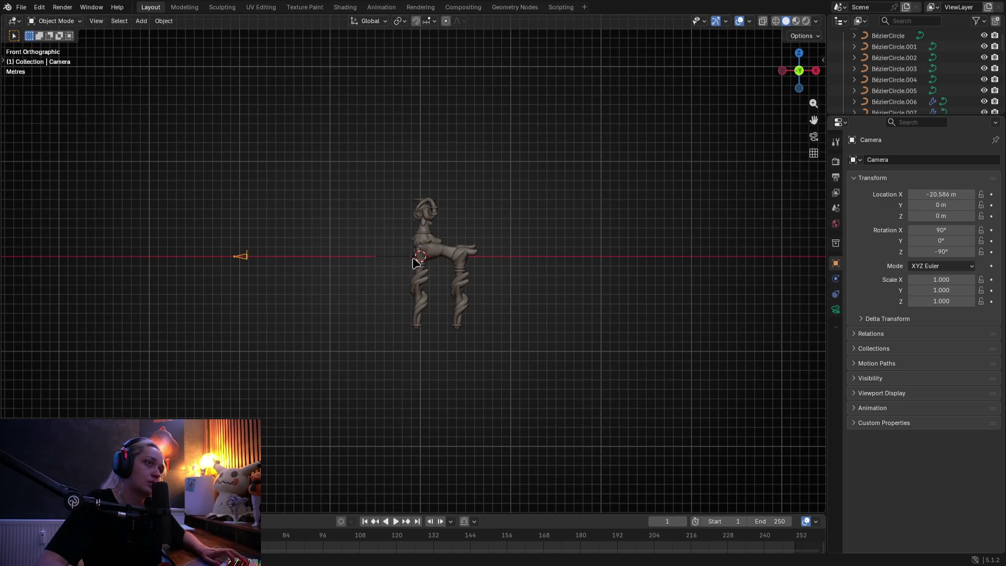
pyautogui.click(407, 260)
pyautogui.press('g')
pyautogui.press('x')
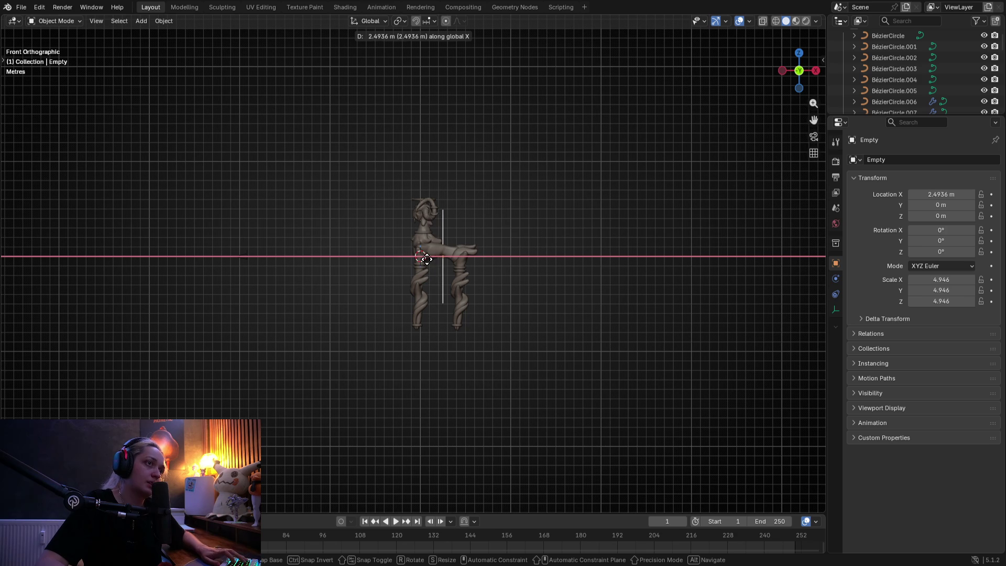
pyautogui.click(427, 259)
pyautogui.click(250, 263)
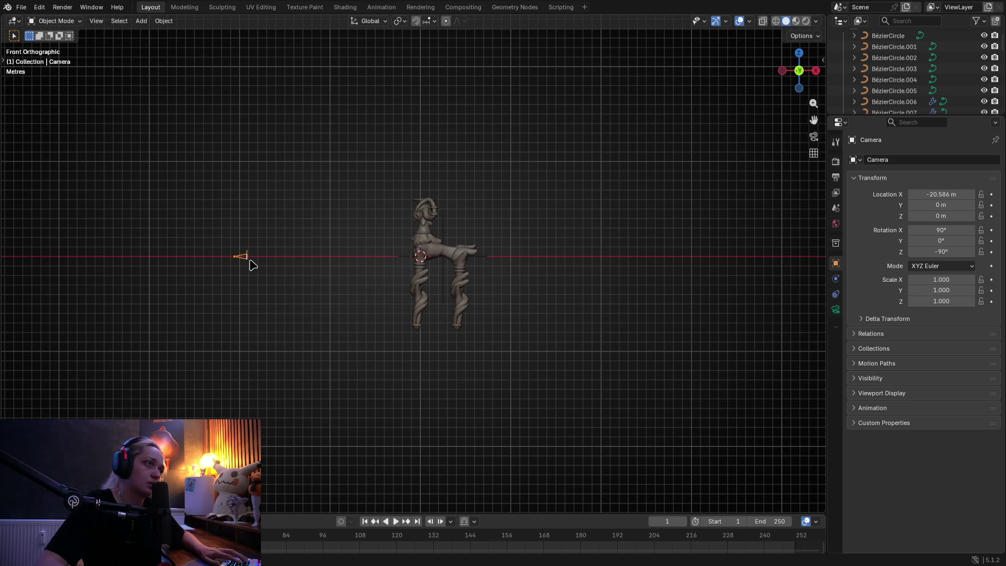
# Push the camera back to X −33.866 m, checking through the camera view
pyautogui.press('KP_0')
pyautogui.press('KP_1')
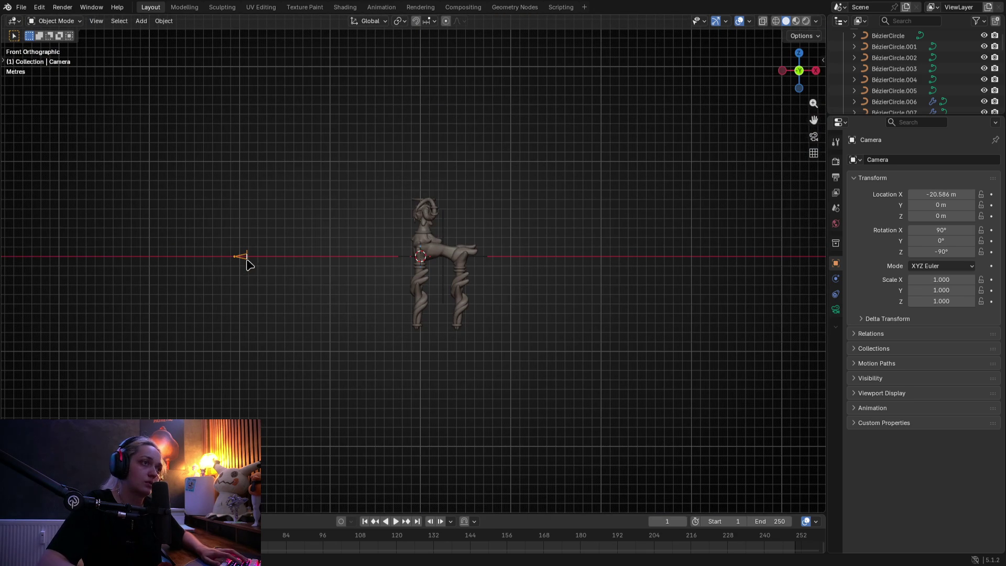
pyautogui.press('KP_0')
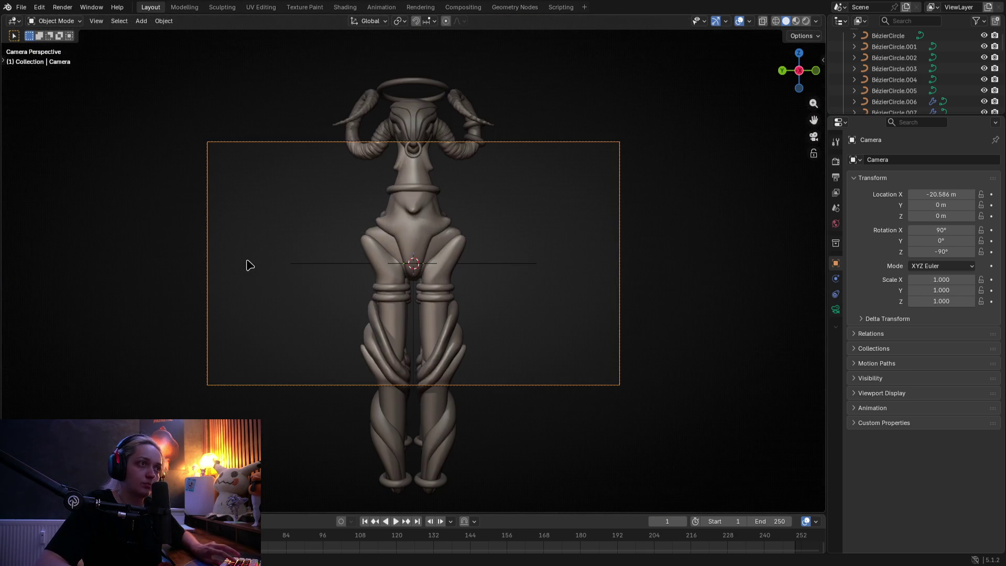
pyautogui.press('KP_1')
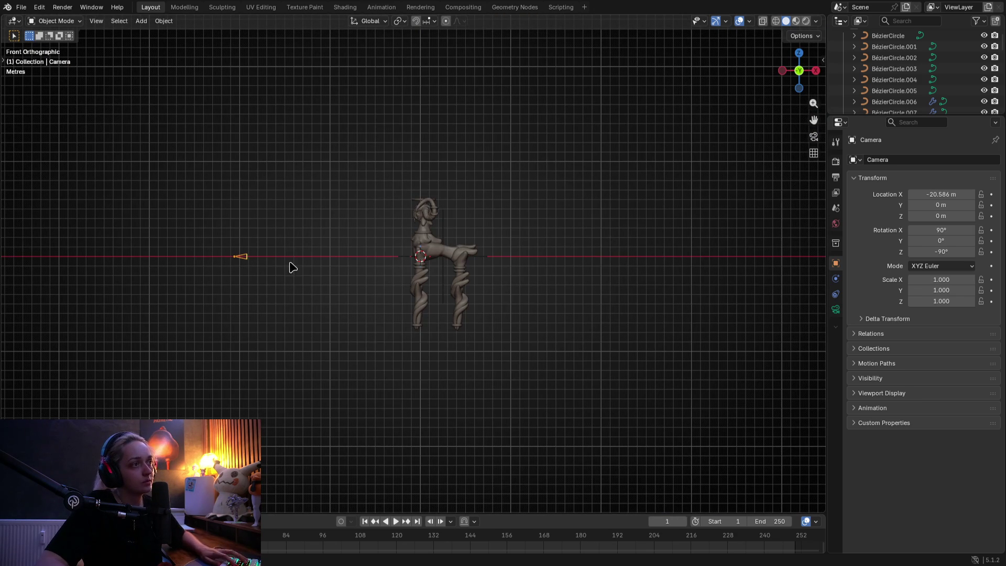
pyautogui.press('g')
pyautogui.press('x')
pyautogui.click(172, 262)
pyautogui.press('KP_0')
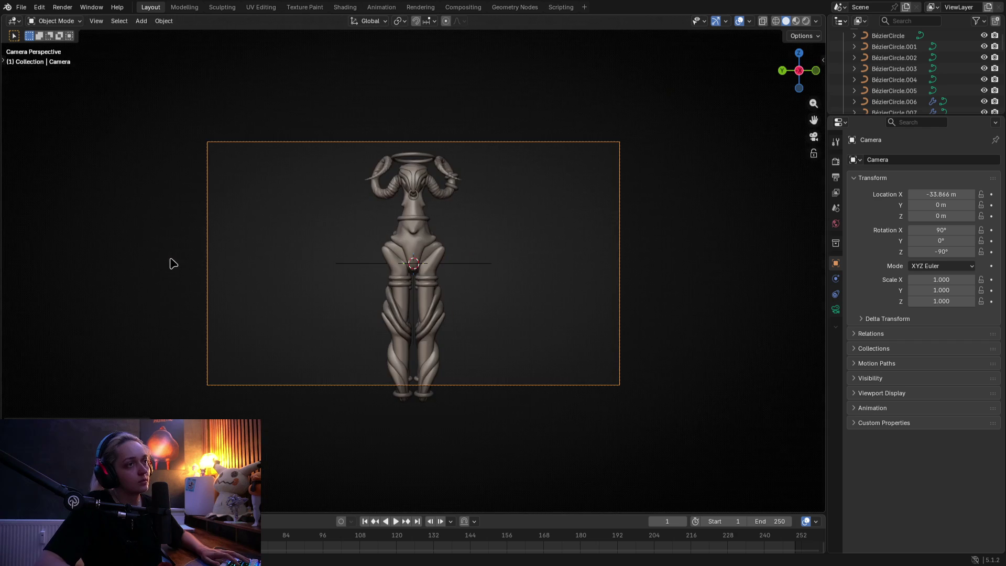
# Tilt the camera down toward the goat around the X axis
pyautogui.press('r')
pyautogui.press('Escape')
pyautogui.press('r')
pyautogui.press('x')
pyautogui.press('Escape')
pyautogui.press('r')
pyautogui.press('x')
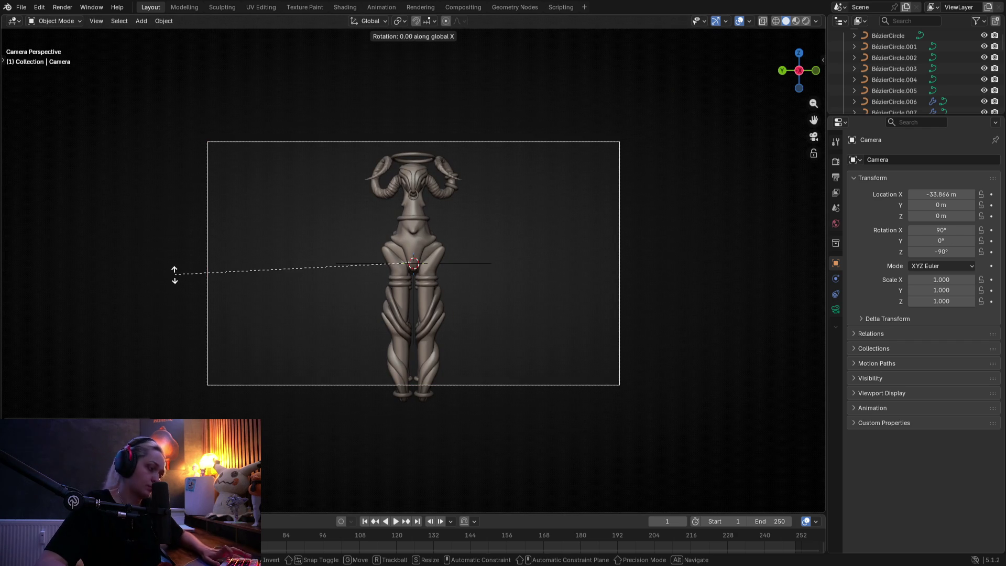
pyautogui.press('Escape')
pyautogui.press('r')
pyautogui.press('x')
pyautogui.press('x')
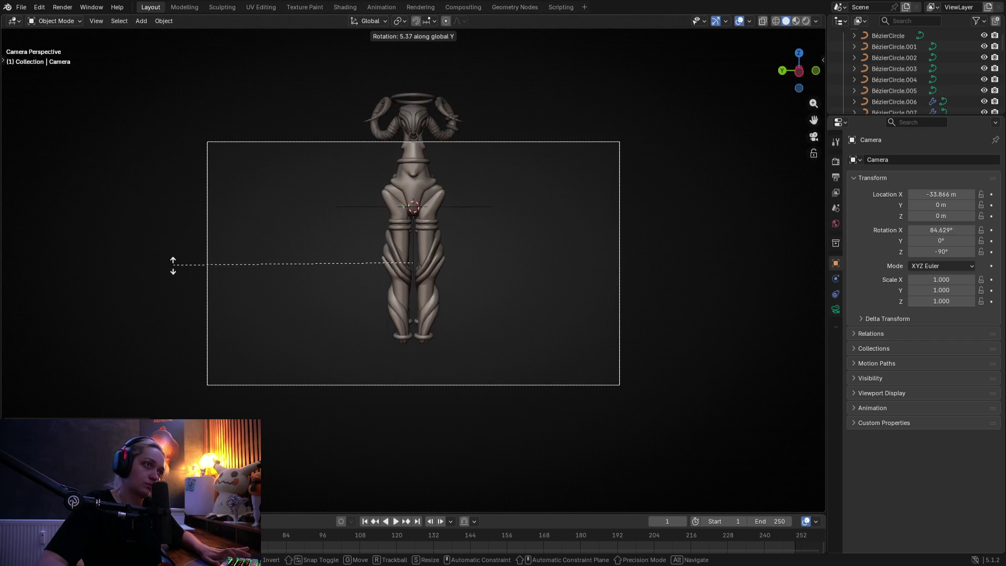
pyautogui.click(177, 247)
# Raise the camera to about 6.24 m and pull it back to X −38.68 m
pyautogui.press('g')
pyautogui.press('z')
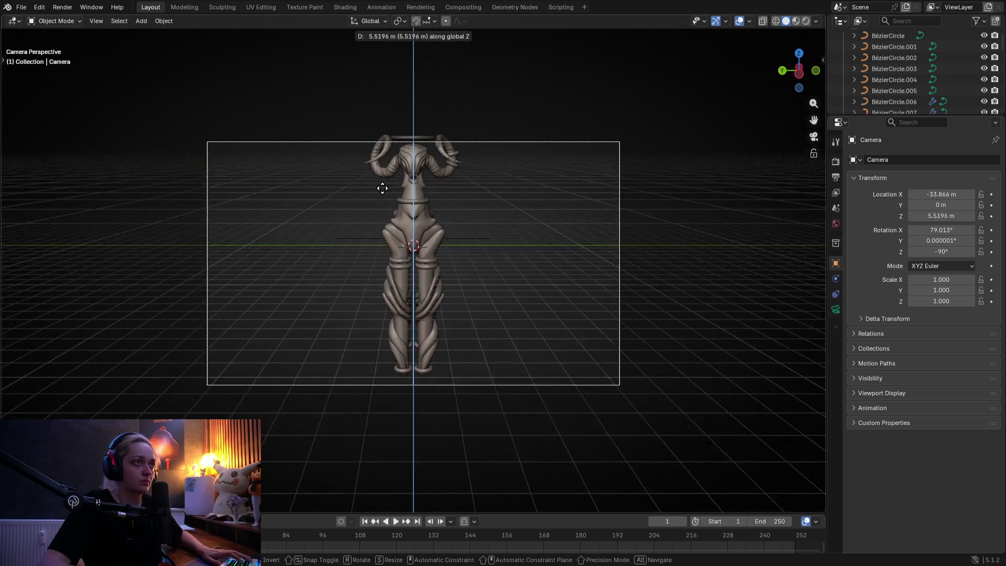
pyautogui.click(393, 87)
pyautogui.press('g')
pyautogui.press('y')
pyautogui.press('Escape')
pyautogui.press('g')
pyautogui.press('x')
pyautogui.click(638, 225)
# Settle the camera at Z 7.1634 m and select the Empty with it for parenting
pyautogui.press('g')
pyautogui.press('z')
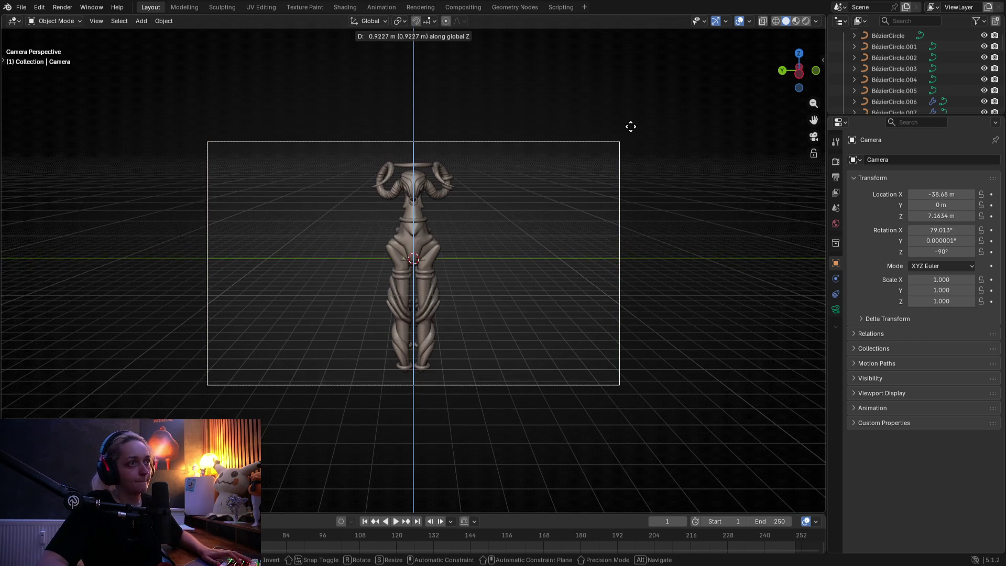
pyautogui.click(589, 209)
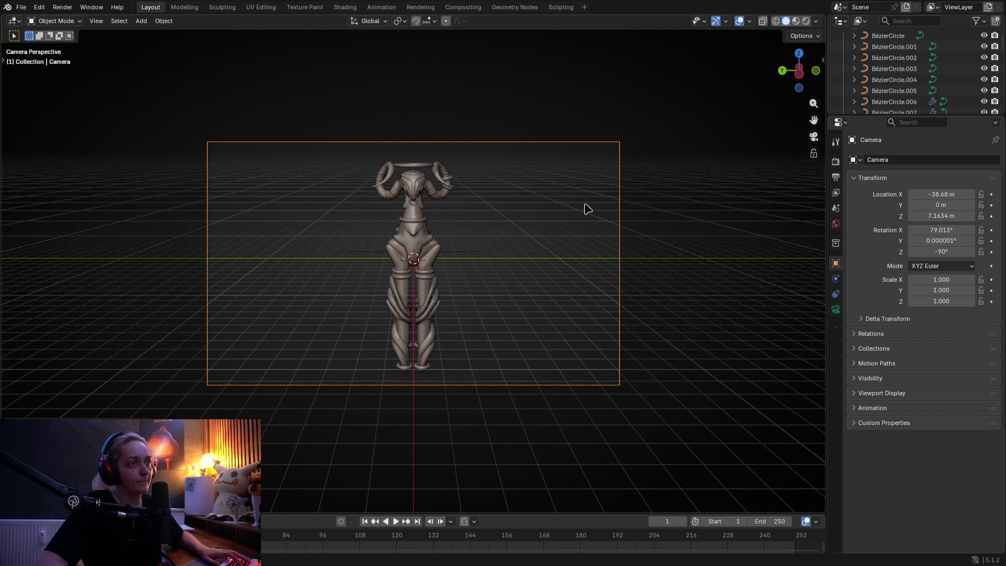
pyautogui.keyDown('shift'); pyautogui.click(475, 260); pyautogui.keyUp('shift')
pyautogui.hotkey('ctrl', 'p')
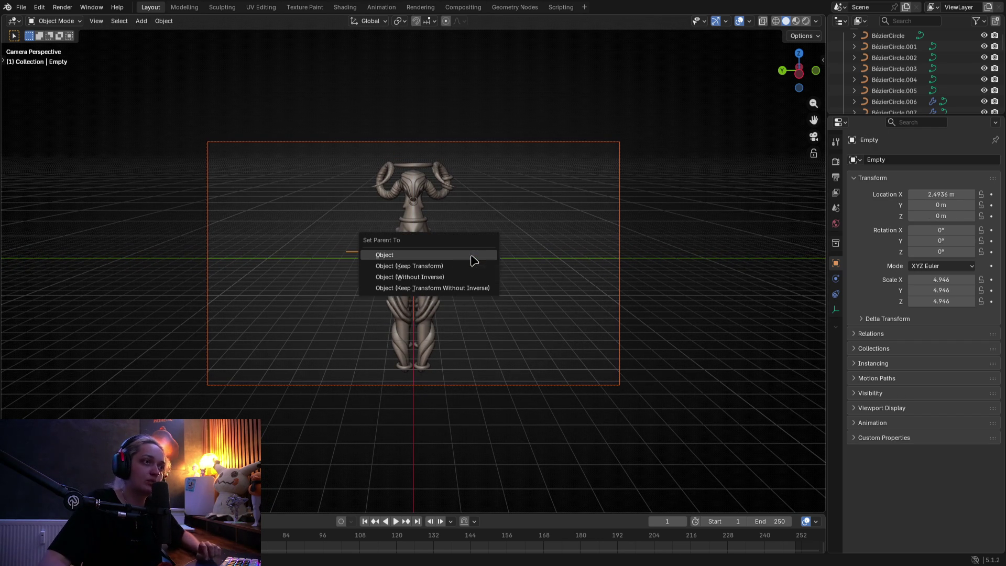
# Parent the camera to the Empty and keyframe its starting rotation
pyautogui.click(472, 256)
pyautogui.press('n')
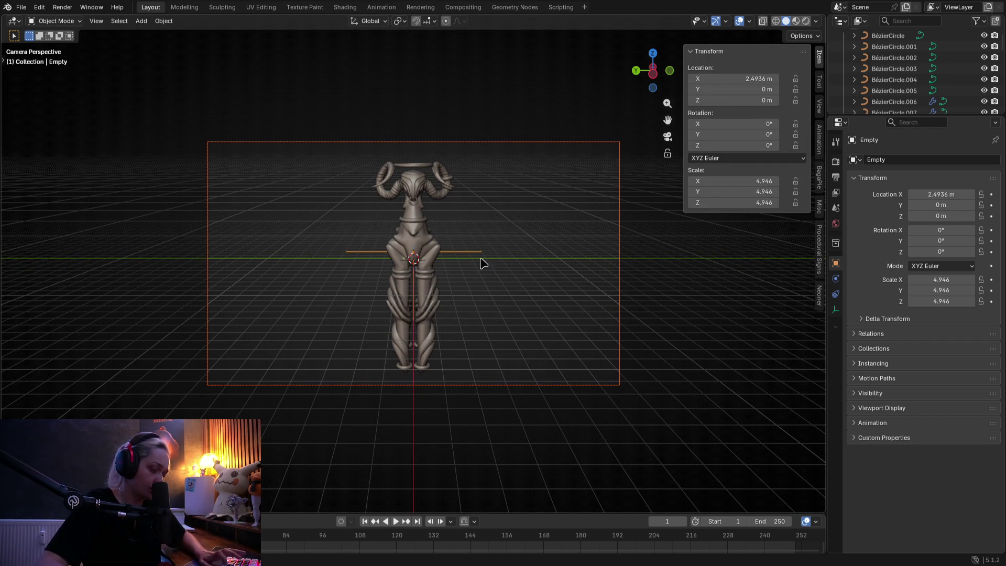
pyautogui.press('i')
pyautogui.click(797, 536)
pyautogui.press('Right')
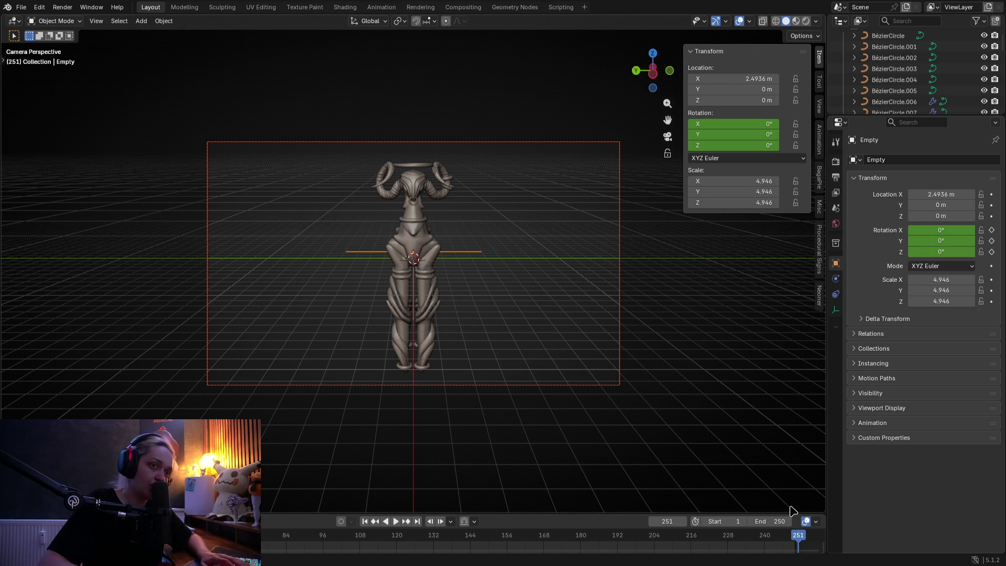
# Keyframe the Empty's Z rotation at 360° on frame 251
pyautogui.click(710, 146)
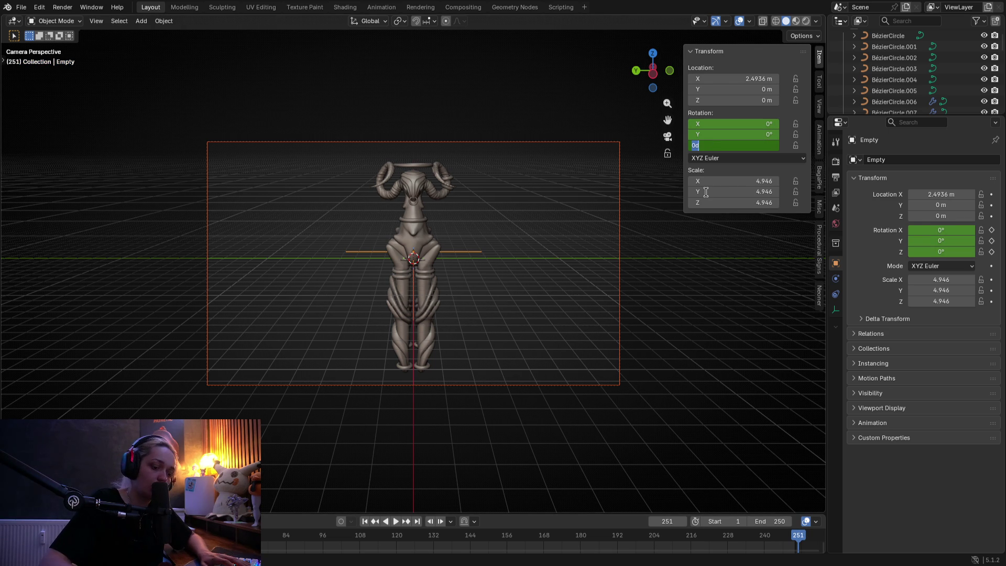
pyautogui.write('0')
pyautogui.press('Return')
pyautogui.press('i')
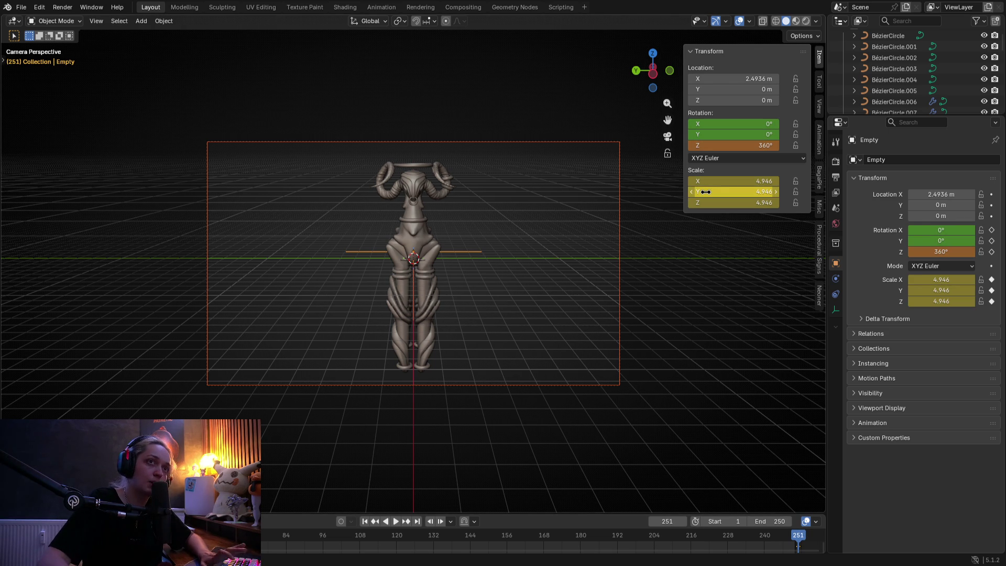
pyautogui.press('i')
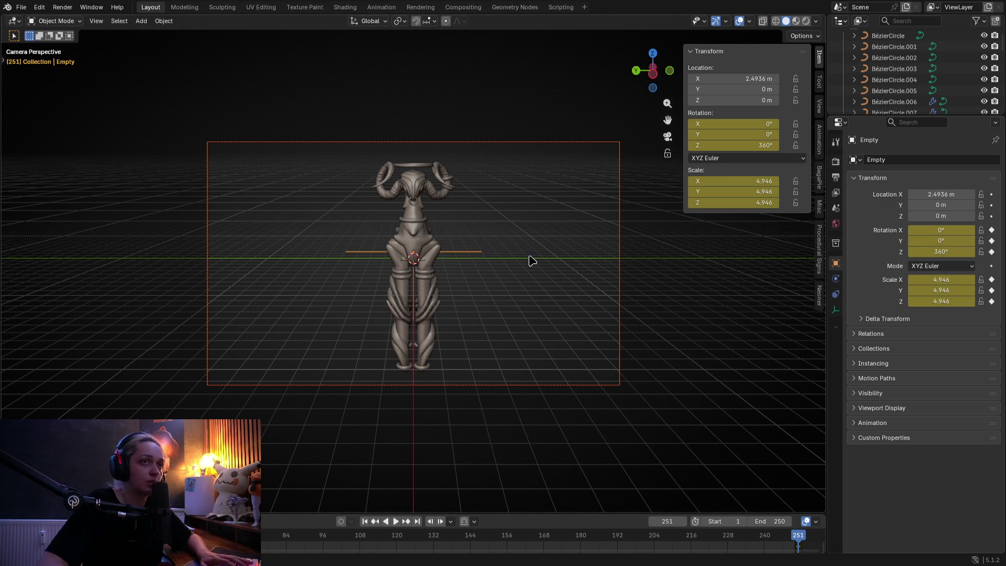
pyautogui.hotkey('ctrl', 'z')
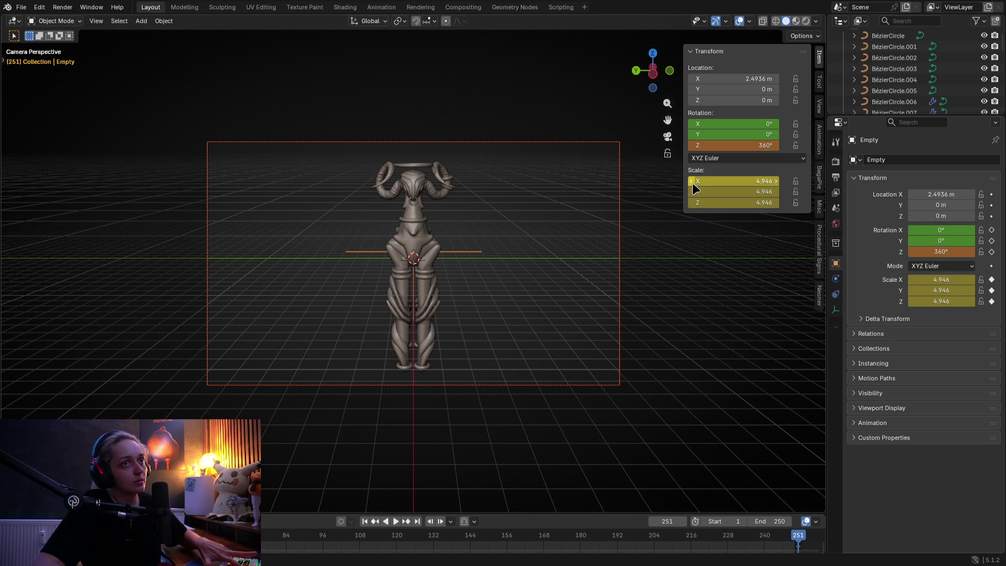
pyautogui.hotkey('ctrl', 'z')
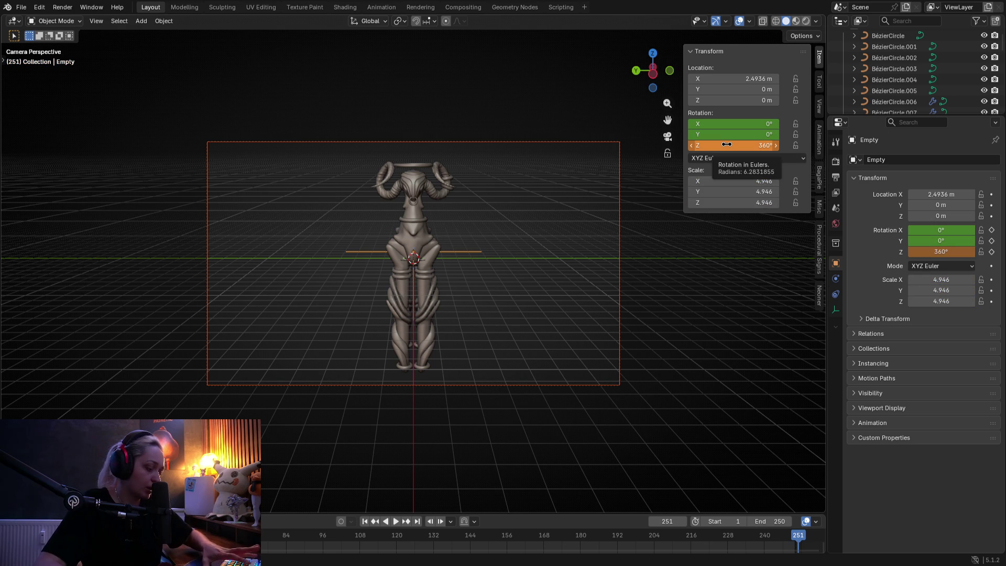
pyautogui.press('i')
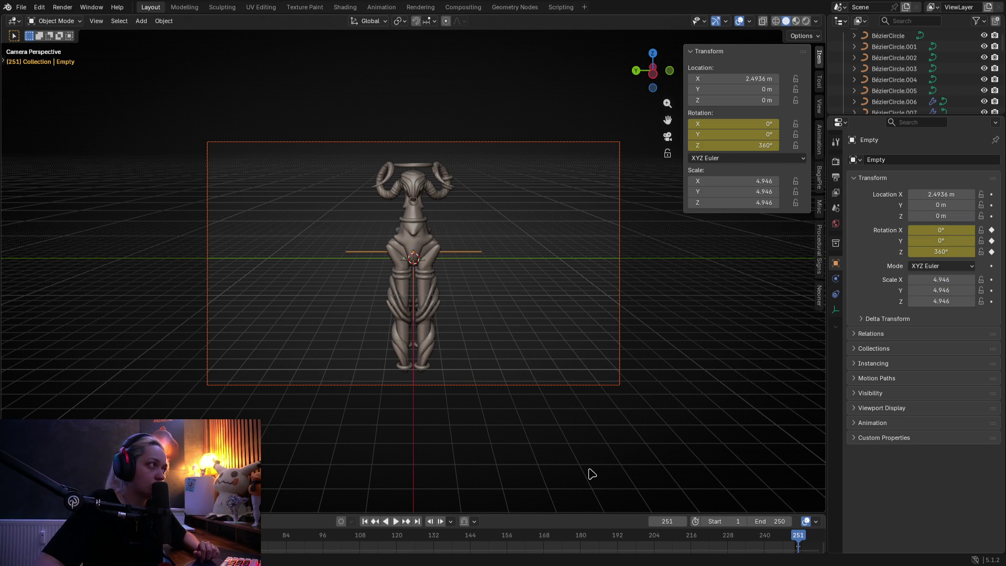
# Change the interpolation of the spin keyframes in the timeline
pyautogui.moveTo(593, 512)
pyautogui.mouseDown()
pyautogui.moveTo(589, 405)
pyautogui.moveTo(589, 429)
pyautogui.mouseUp()
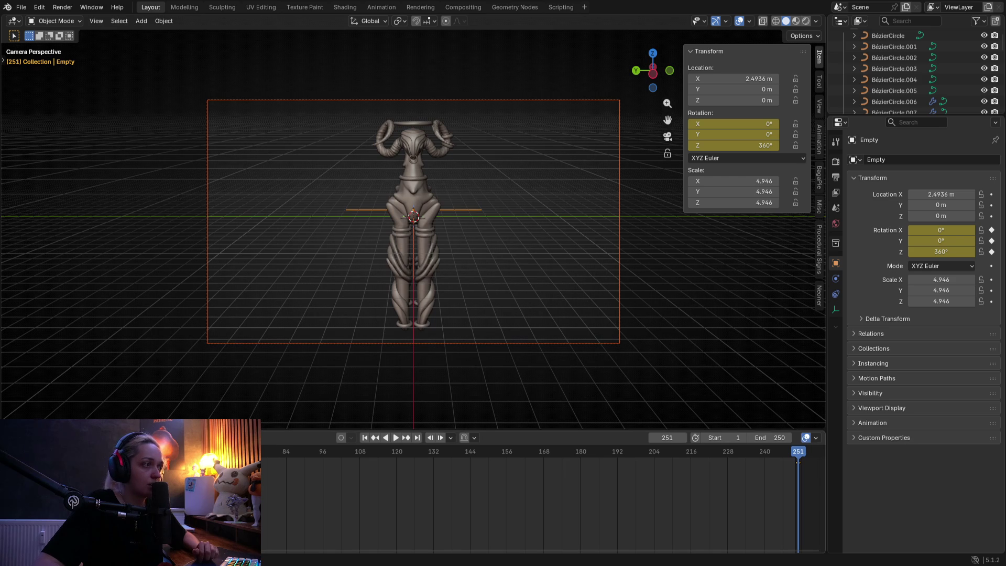
pyautogui.rightClick(199, 512)
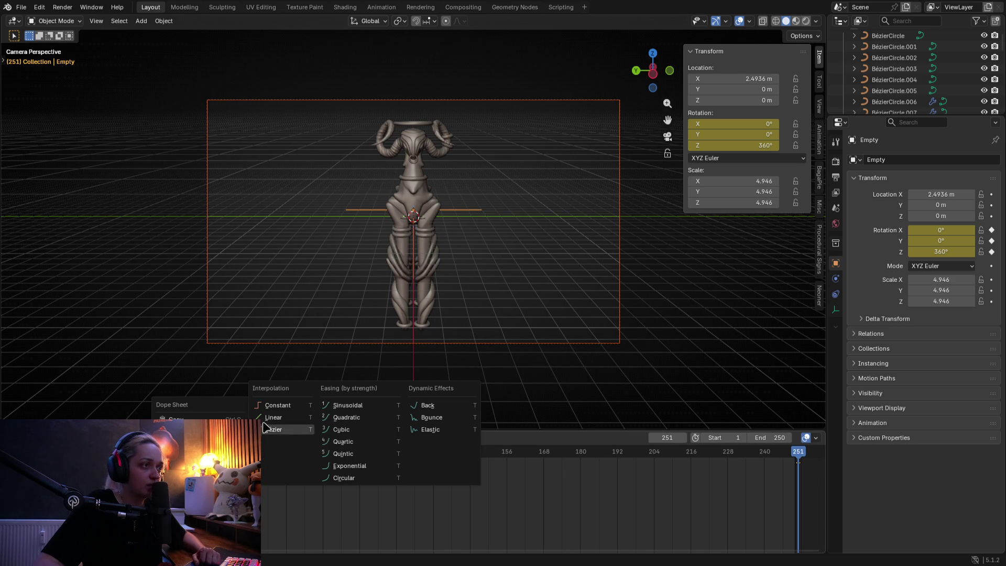
pyautogui.click(268, 422)
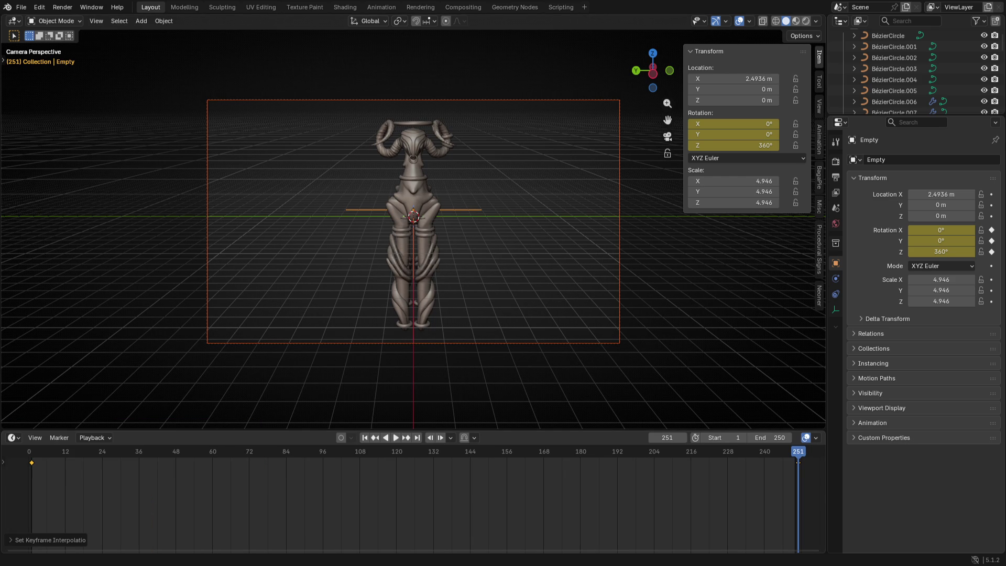
pyautogui.moveTo(655, 430); pyautogui.dragTo(655, 471)
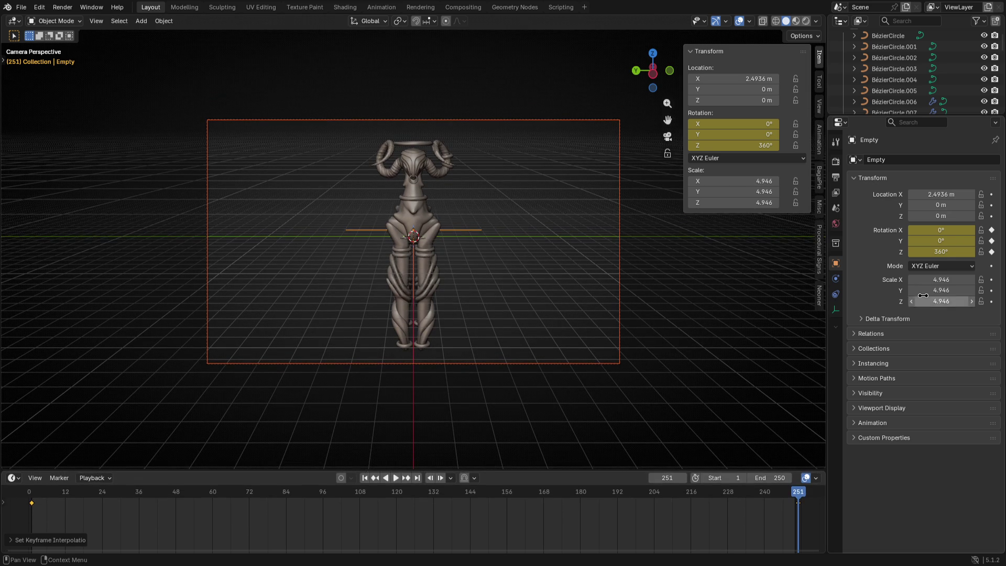
# Save the file and set the render output to Video, saved to a Goat folder on the Desktop
pyautogui.click(836, 162)
pyautogui.hotkey('ctrl', 's')
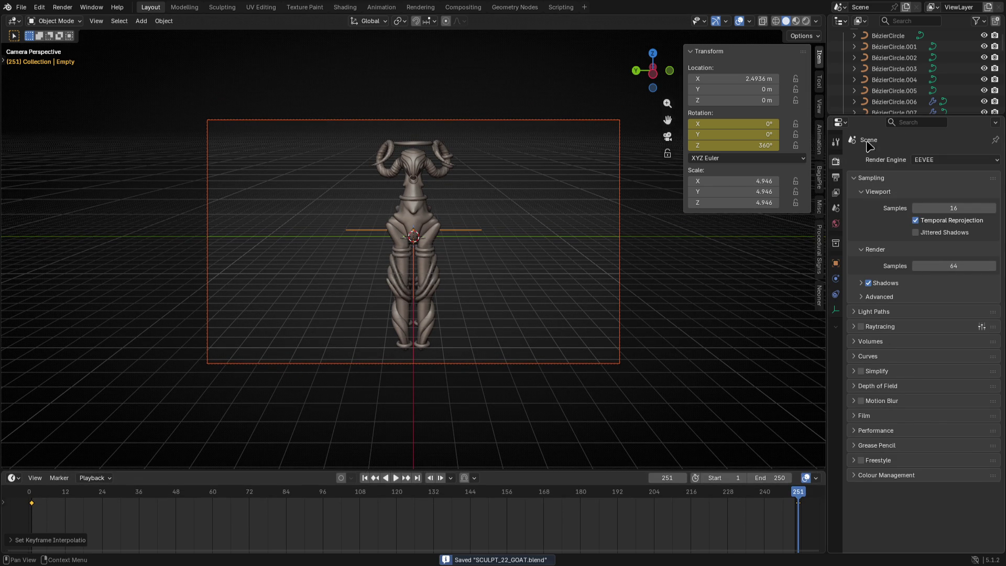
pyautogui.click(836, 177)
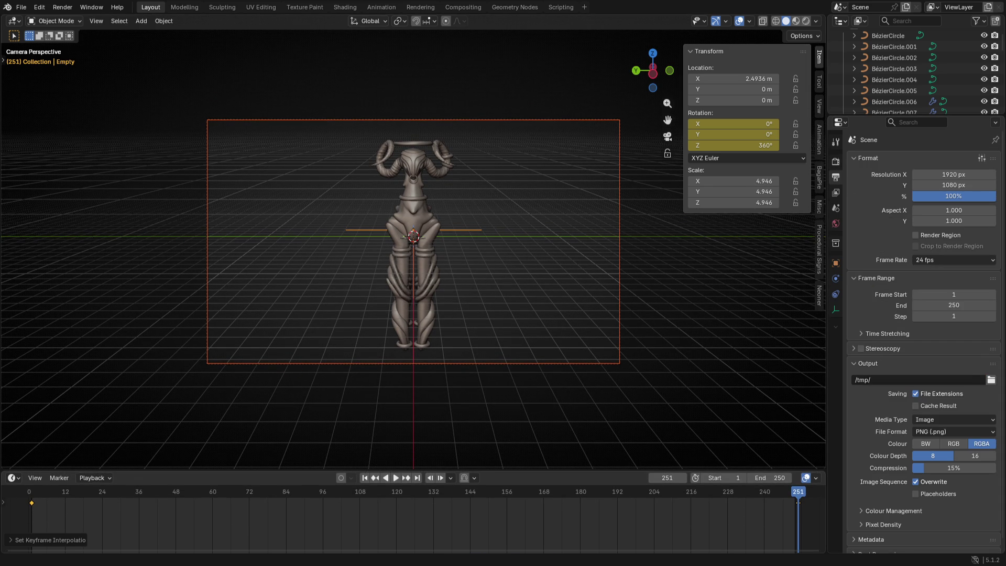
pyautogui.write('/home/xcosmicvoid/Desktop/Goat')
pyautogui.click(970, 420)
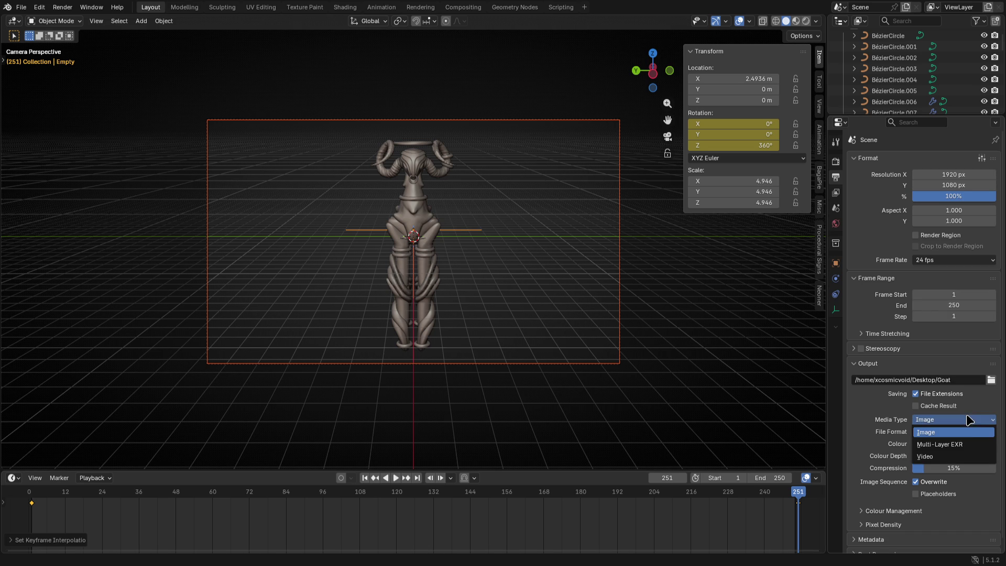
pyautogui.click(965, 459)
# Hide the viewport overlays and the N sidebar for a clean view
pyautogui.click(716, 21)
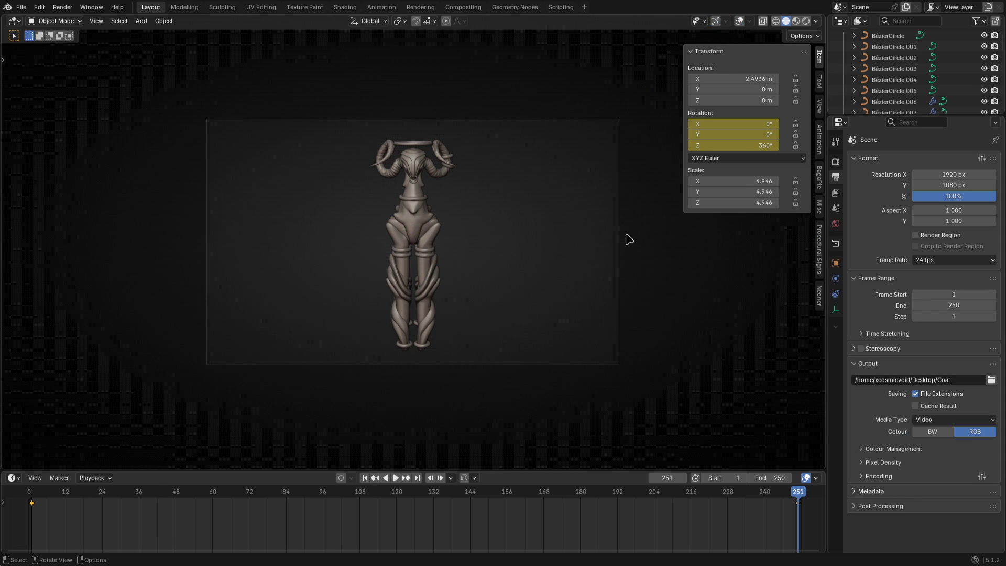
pyautogui.press('n')
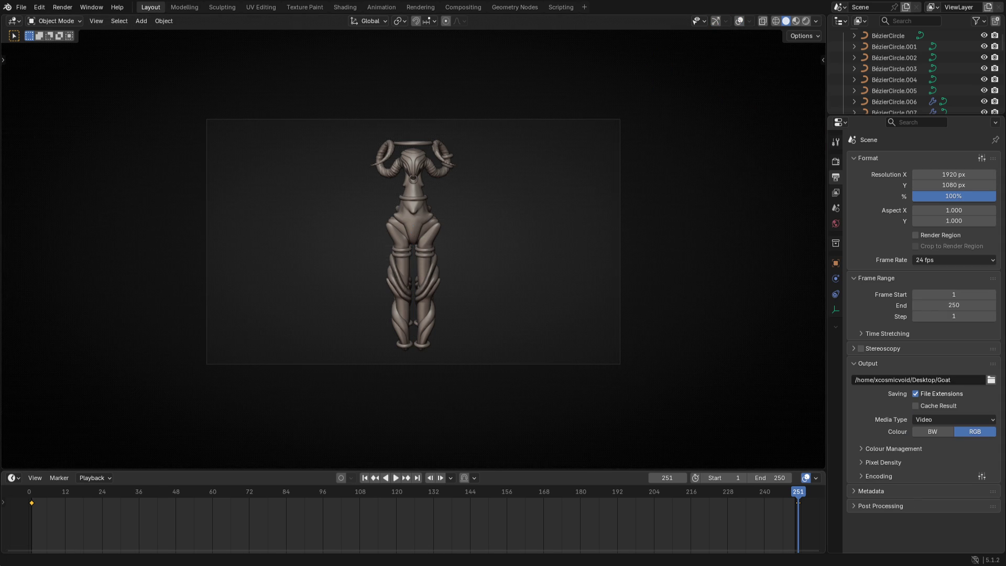
pyautogui.click(97, 21)
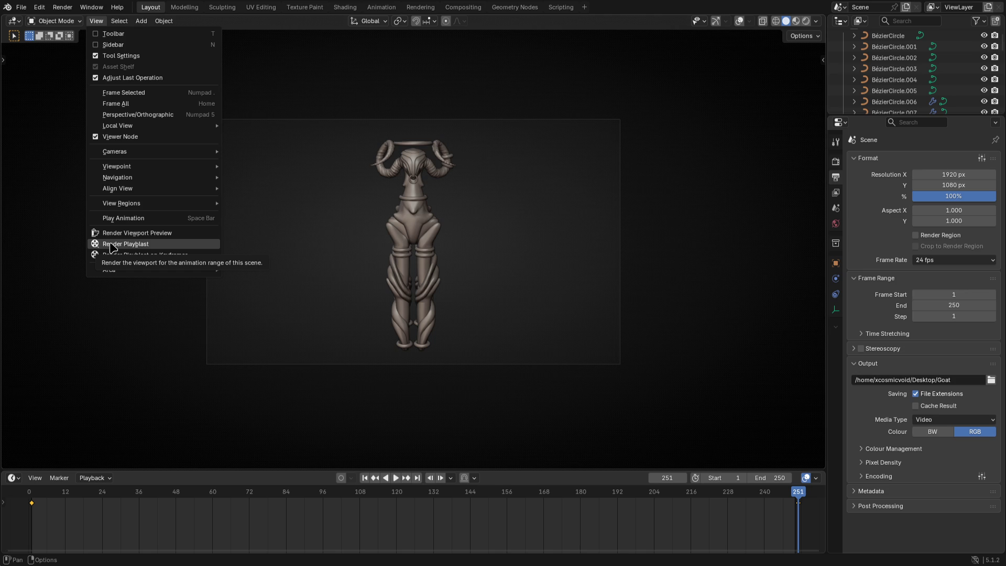
# Render the goat turntable as a viewport playblast, then save the blend file
pyautogui.click(112, 244)
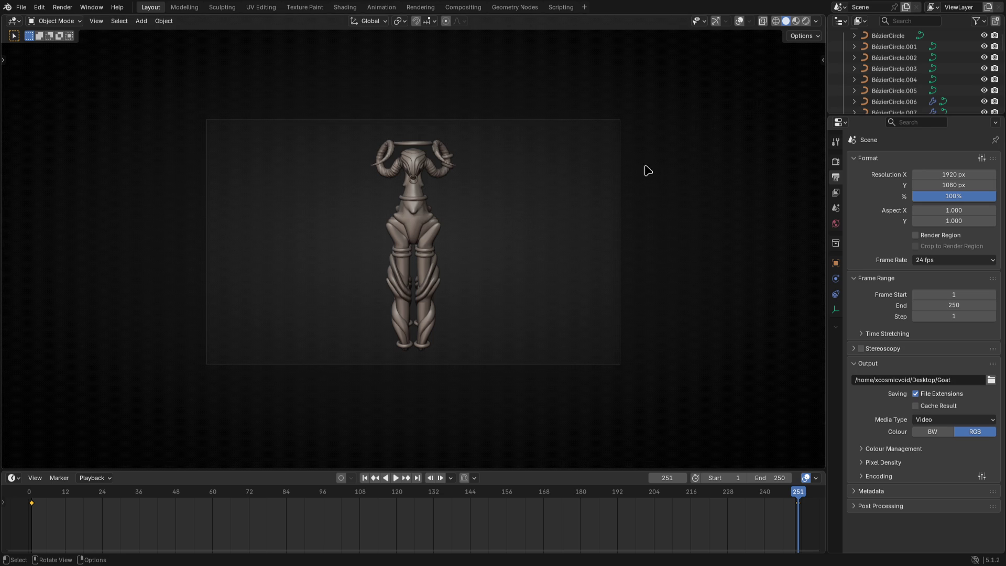
pyautogui.hotkey('ctrl', 's')
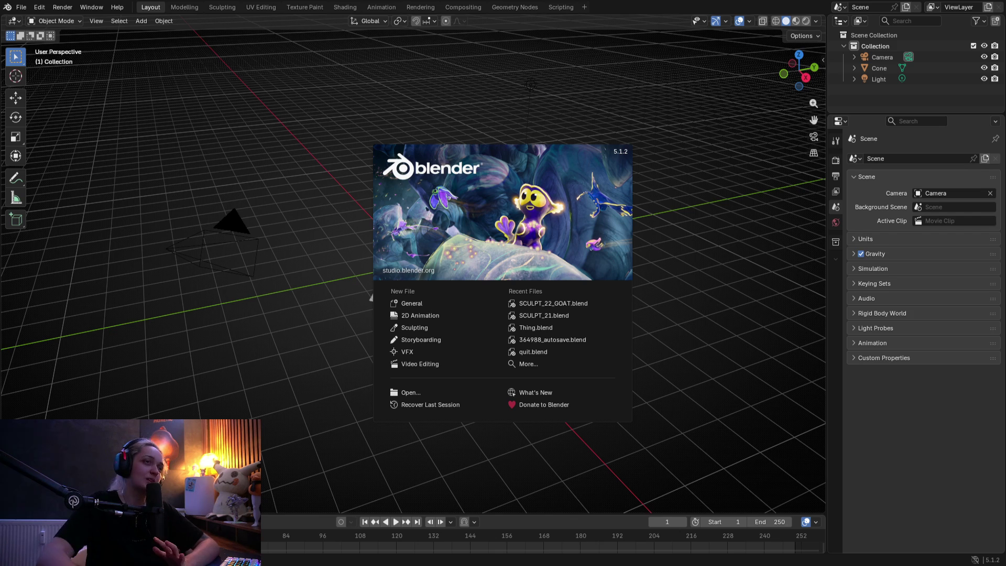
# Dismiss the splash screen and delete the default Camera and Light, keeping only the Cone
pyautogui.click(279, 86)
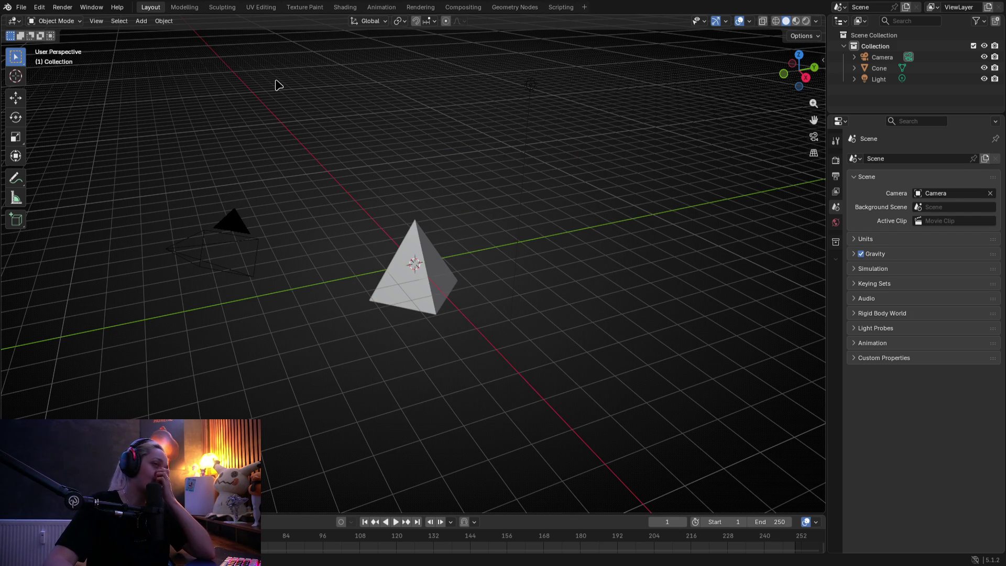
pyautogui.click(190, 237)
pyautogui.press('Delete')
pyautogui.moveTo(481, 61)
pyautogui.mouseDown()
pyautogui.moveTo(595, 130)
pyautogui.moveTo(587, 137)
pyautogui.mouseUp()
pyautogui.press('Delete')
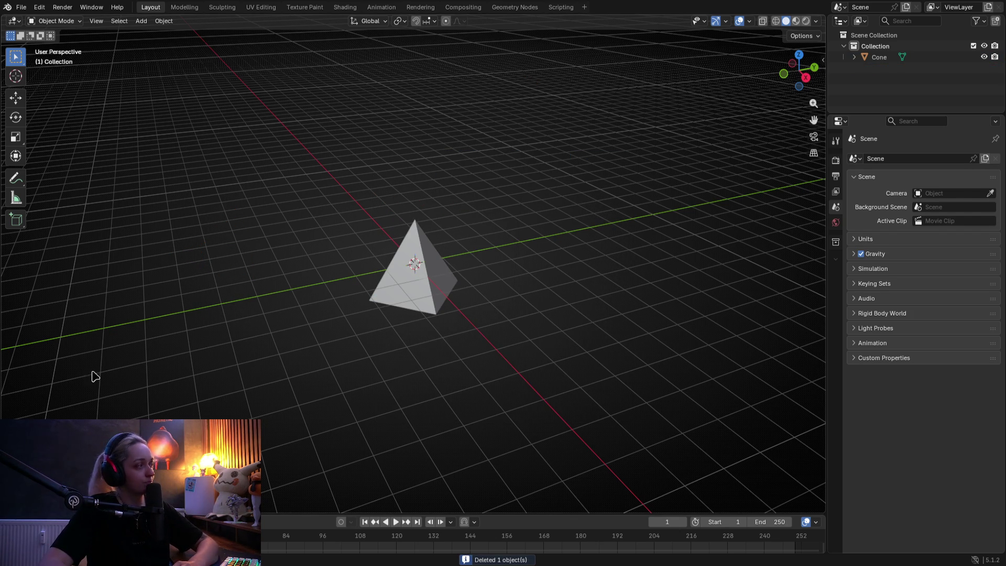